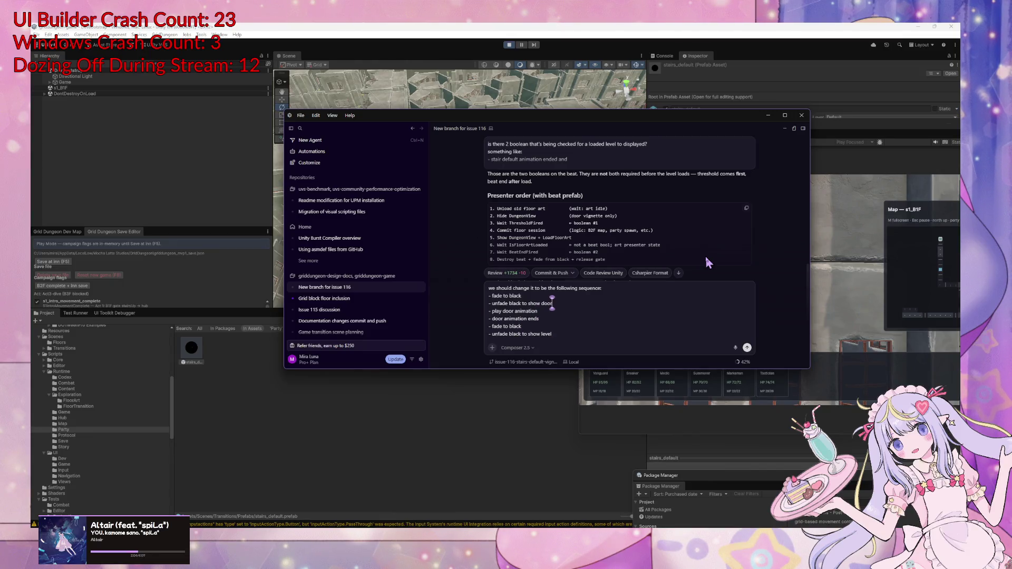
Revise the prompt to 'show door/vignette' and 'play door/vignette animation', then send it to the agent
drag(604, 288, 486, 289)
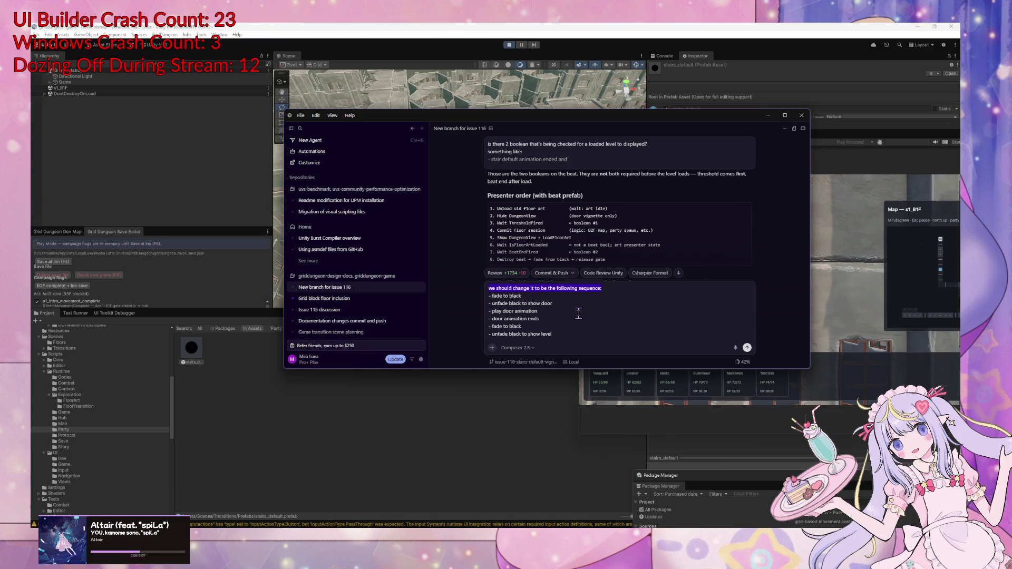
key(Down)
key(Down)
key(Down)
click(556, 312)
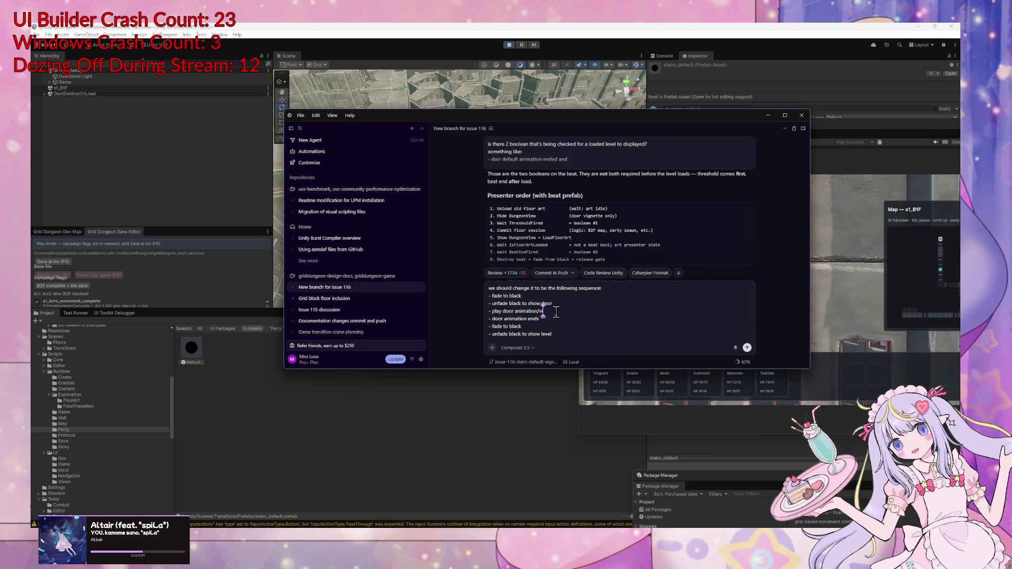
text(nett)
text(e)
click(559, 304)
text(/vign)
text(ette)
click(602, 288)
key(Return)
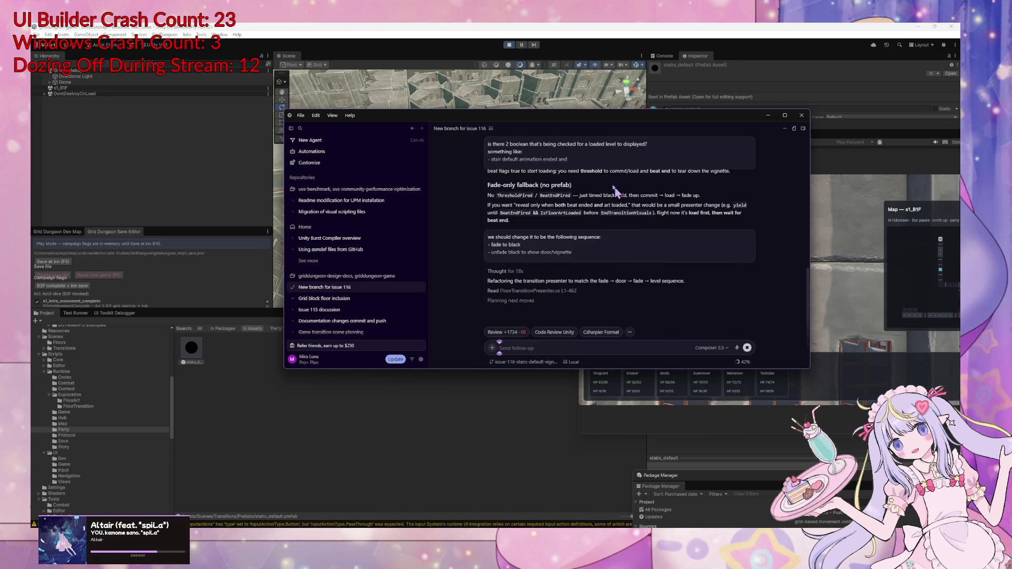
click(610, 432)
Stop the Unity playtest and return to Cursor while the agent edits FloorTransitionPresenter.cs
key(ctrl+p)
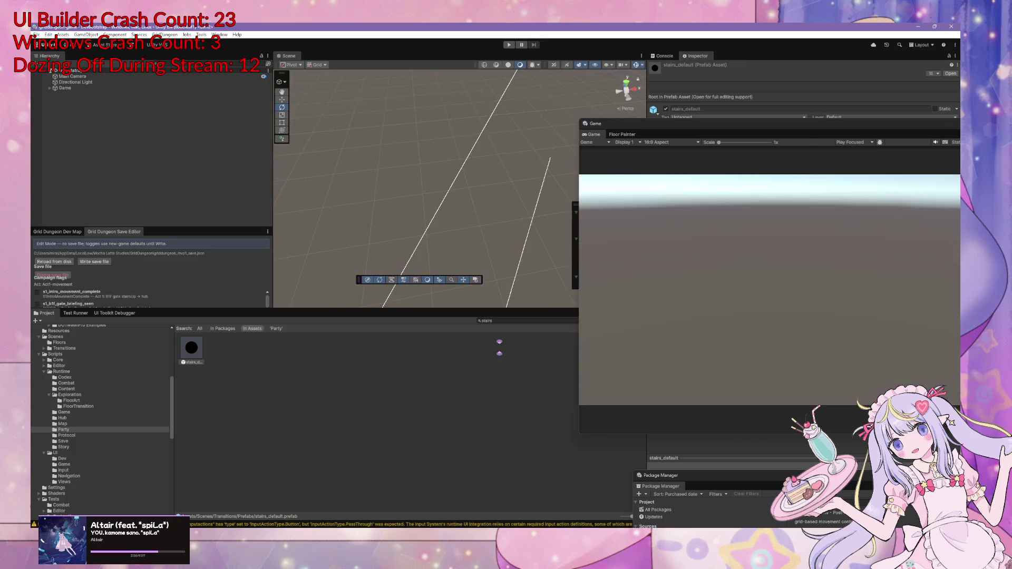
key(alt+Tab)
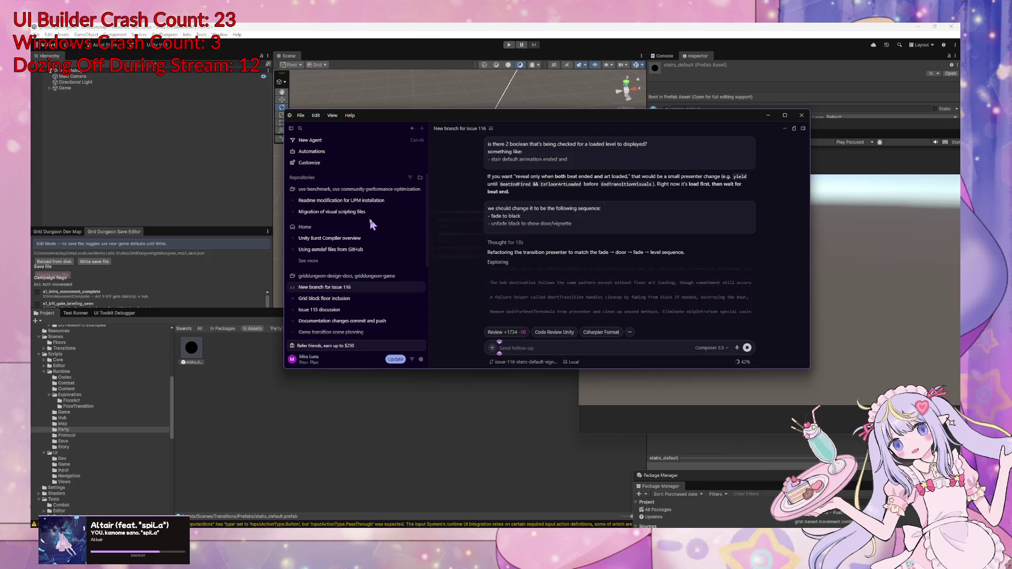
mouse_move(369, 218)
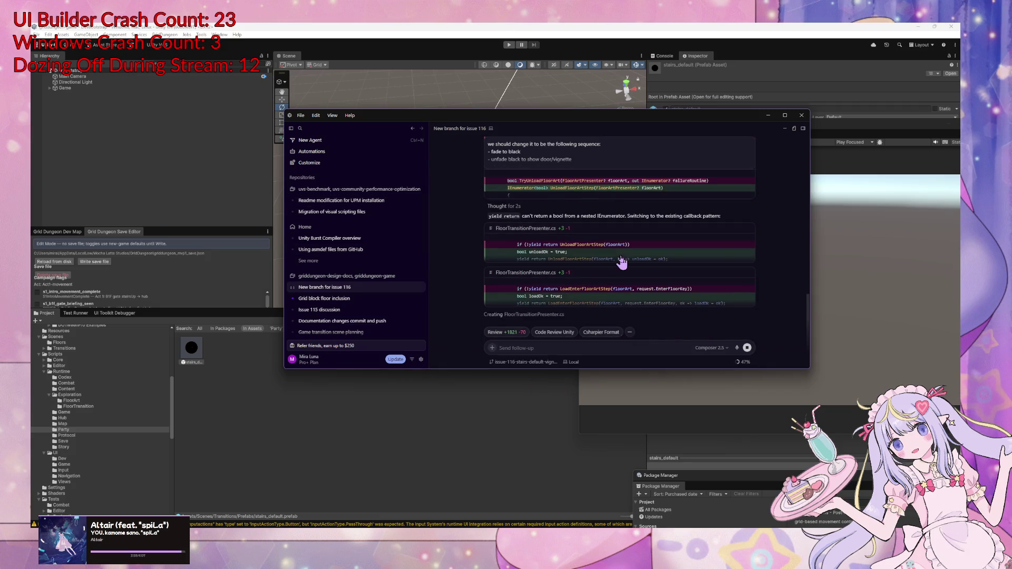
Ask the agent 'is there a public exposed method for fading the screen to black?'
click(541, 347)
text(is ther)
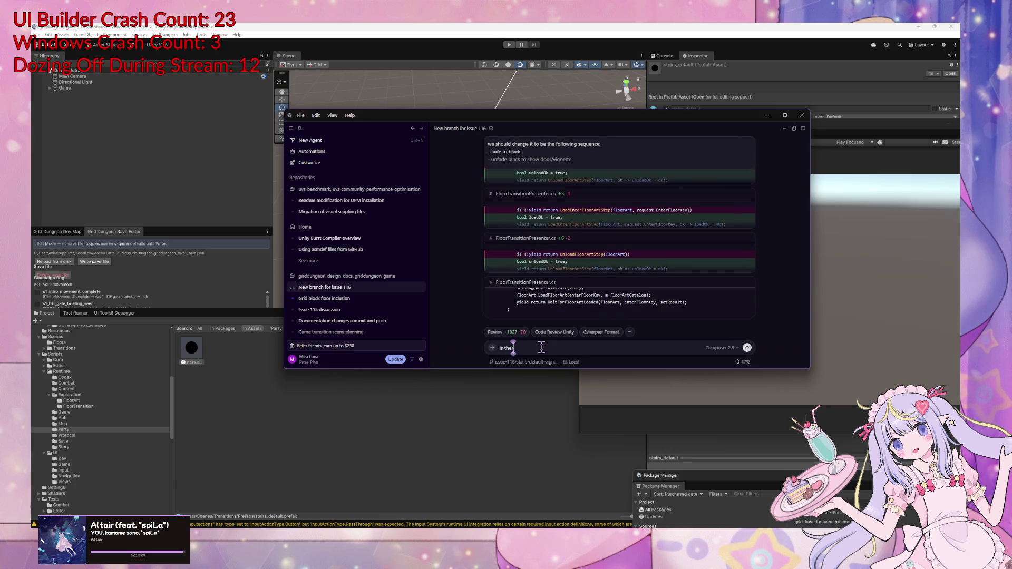
text(e a)
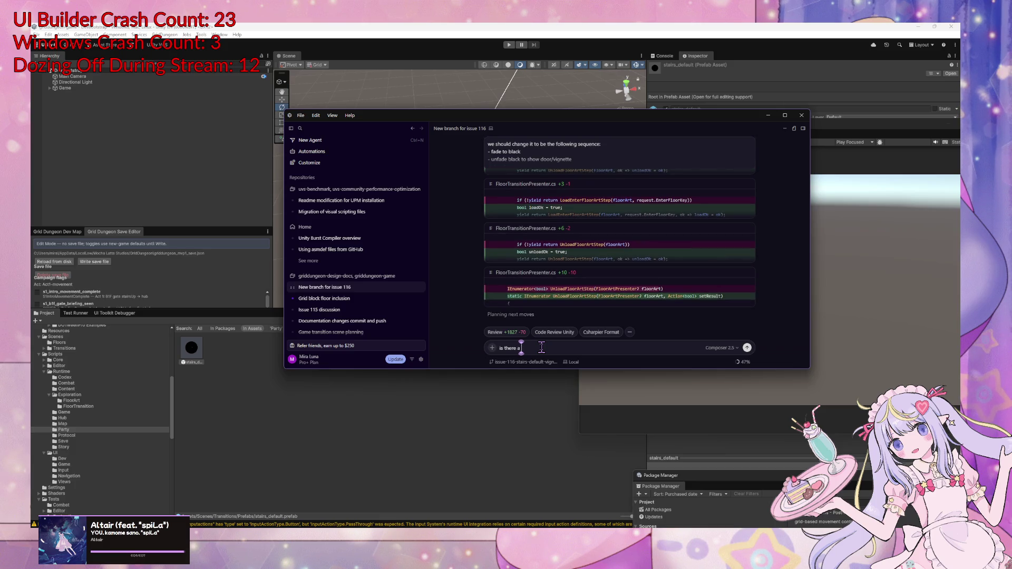
text( public method for)
text( fading)
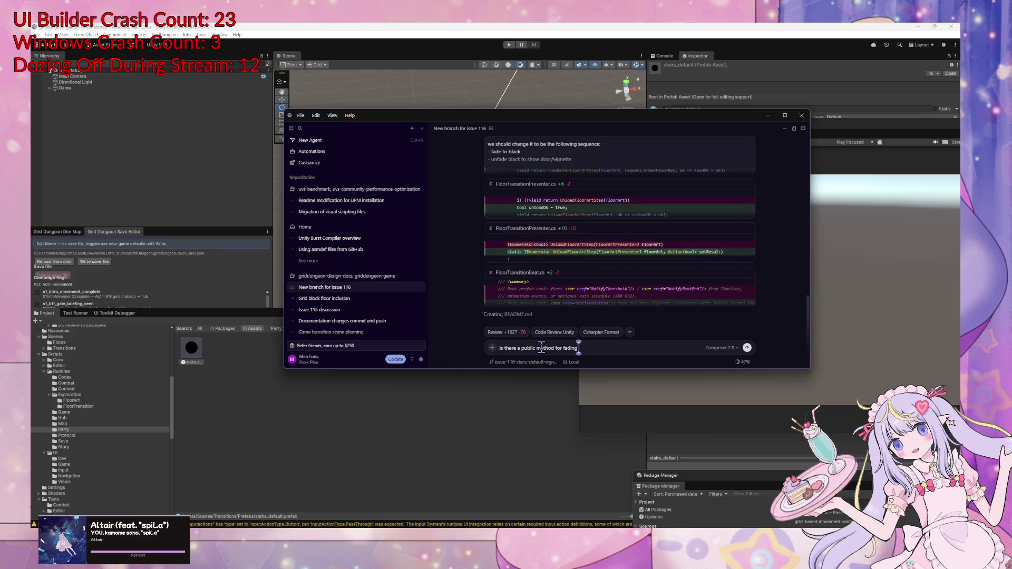
text( the screen to)
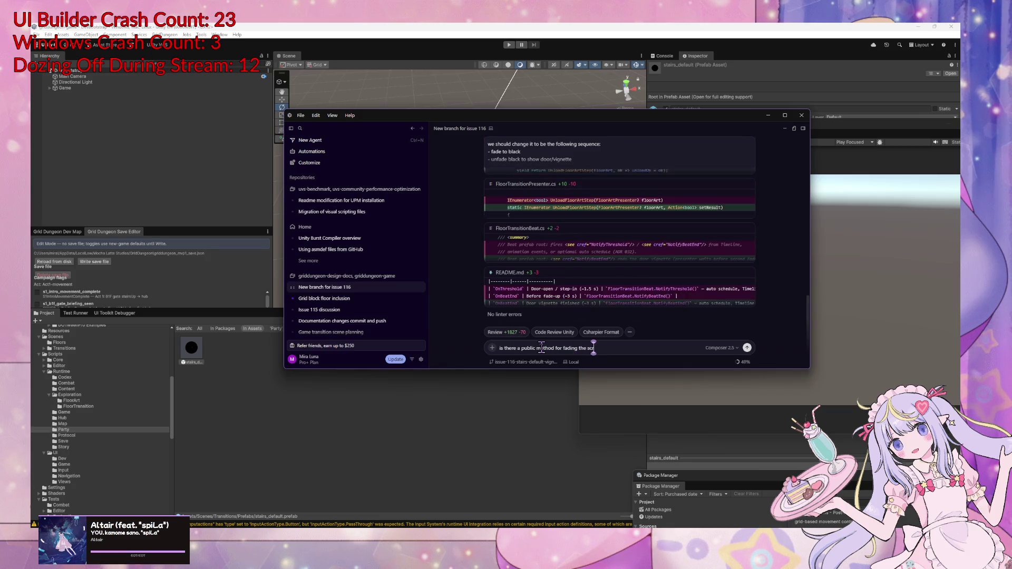
click(537, 348)
text(exc)
key(BackSpace)
text(posed)
click(633, 345)
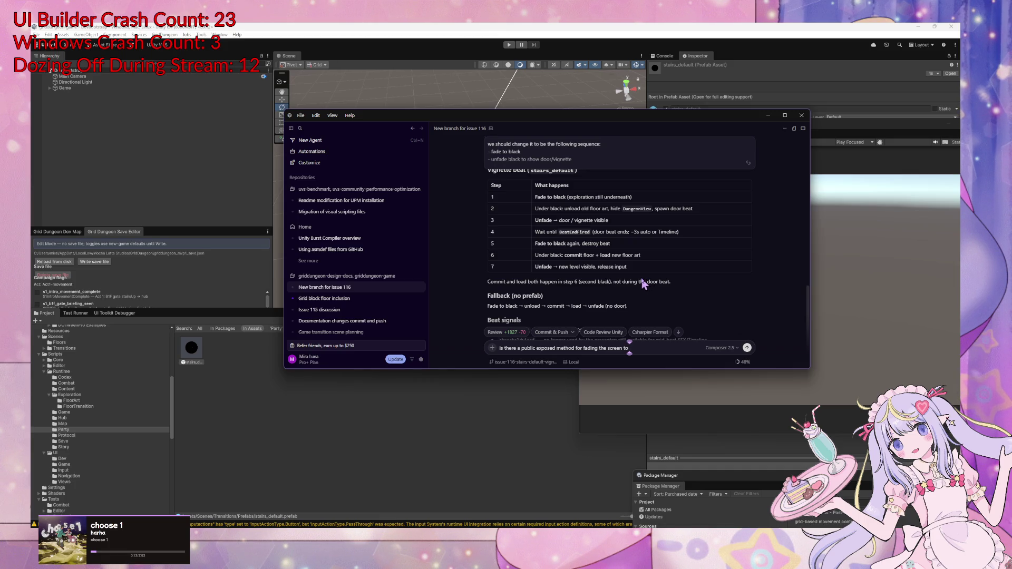
text(black?)
key(BackSpace)
text(hat)
key(BackSpace)
key(BackSpace)
key(BackSpace)
text(?)
key(Return)
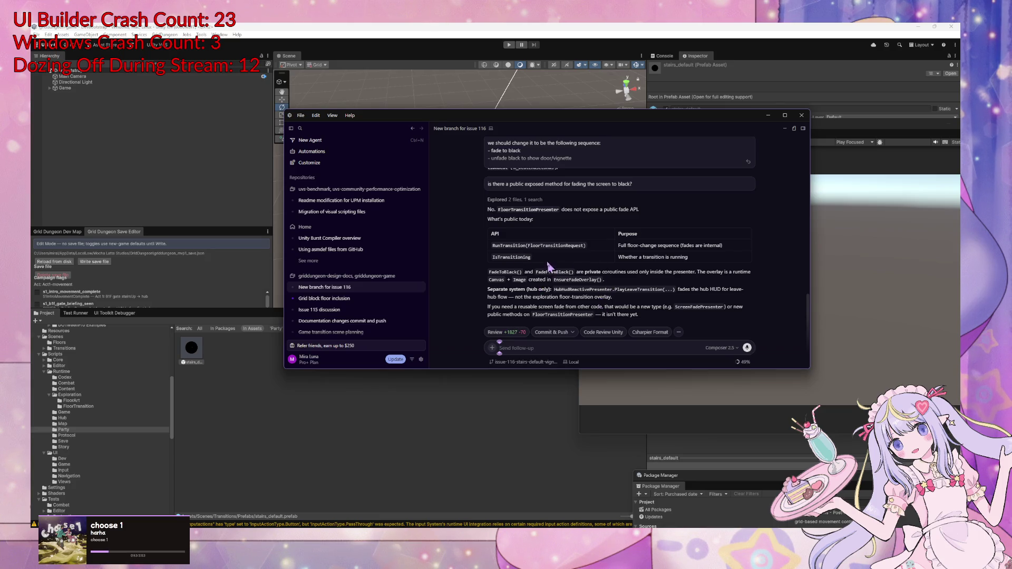
Read the reply about private fade coroutines and begin drafting a follow-up on separating the fade
scroll(536, 257, up, 2)
scroll(535, 254, down, 2)
drag(498, 307, 590, 307)
click(656, 313)
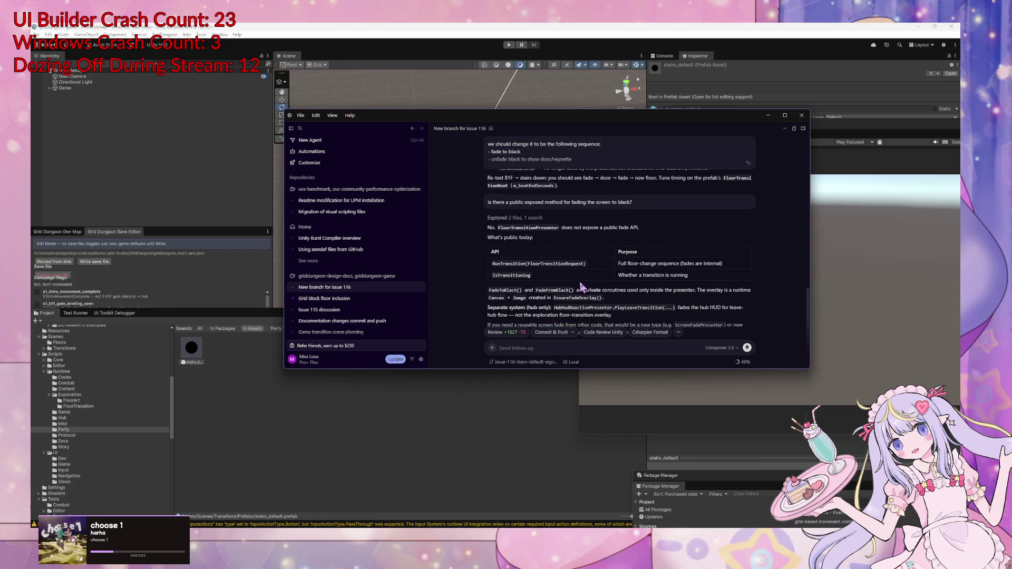
scroll(582, 285, up, 3)
scroll(582, 286, up, 3)
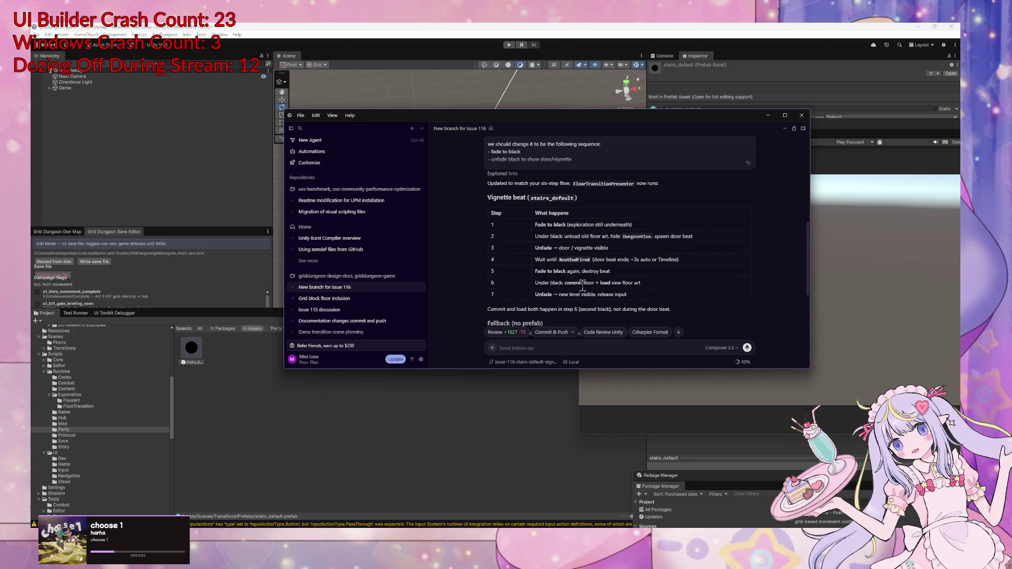
scroll(582, 285, down, 10)
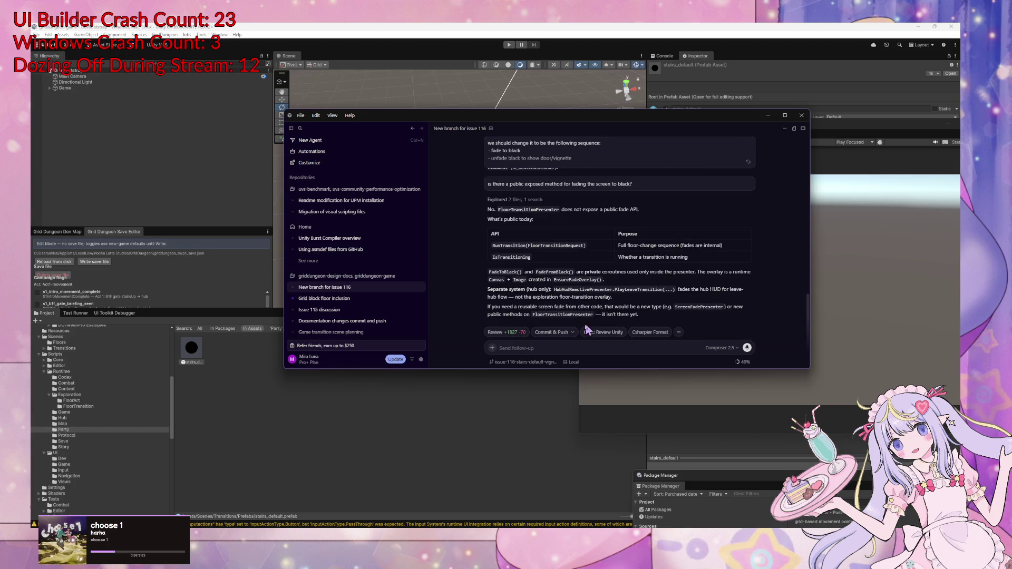
text(if we would se)
text(parate)
text( it for use)
text( in)
text(ater and)
text( make it)
Finish and send: '…make it so devs can choose color, how would it impact current code?'
text(o)
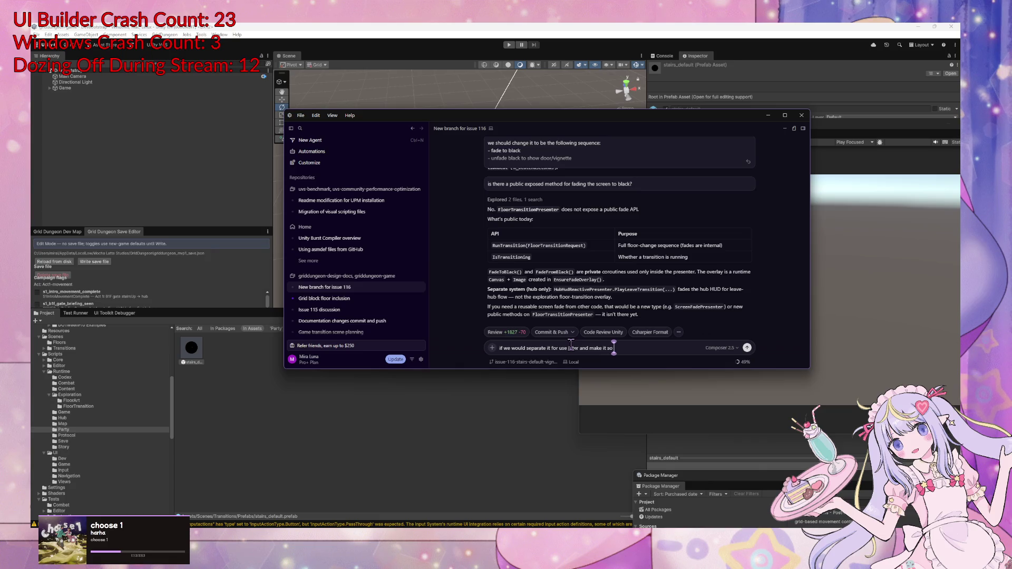
text( y)
key(BackSpace)
text(devs c)
text(an sho)
key(BackSpace)
key(BackSpace)
key(BackSpace)
text(choose)
text( color)
text(, wha)
key(BackSpace)
key(BackSpace)
key(BackSpace)
text(it i)
text(mpact cu)
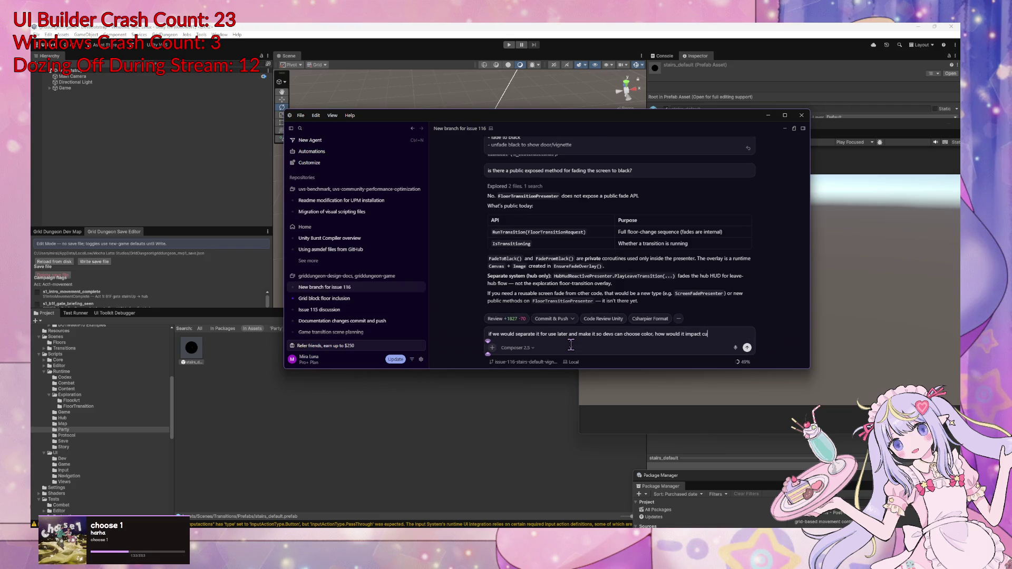
text(rrent code?)
key(Return)
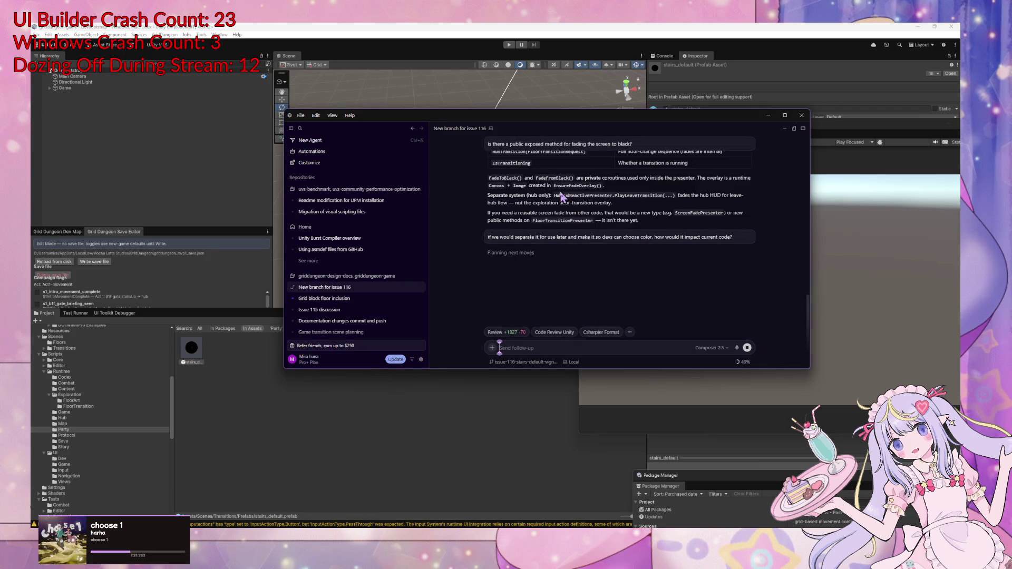
Scroll through the impact table, design choices, file layout and risk summary to the ScreenFadePresenter recommendation
scroll(576, 204, up, 1)
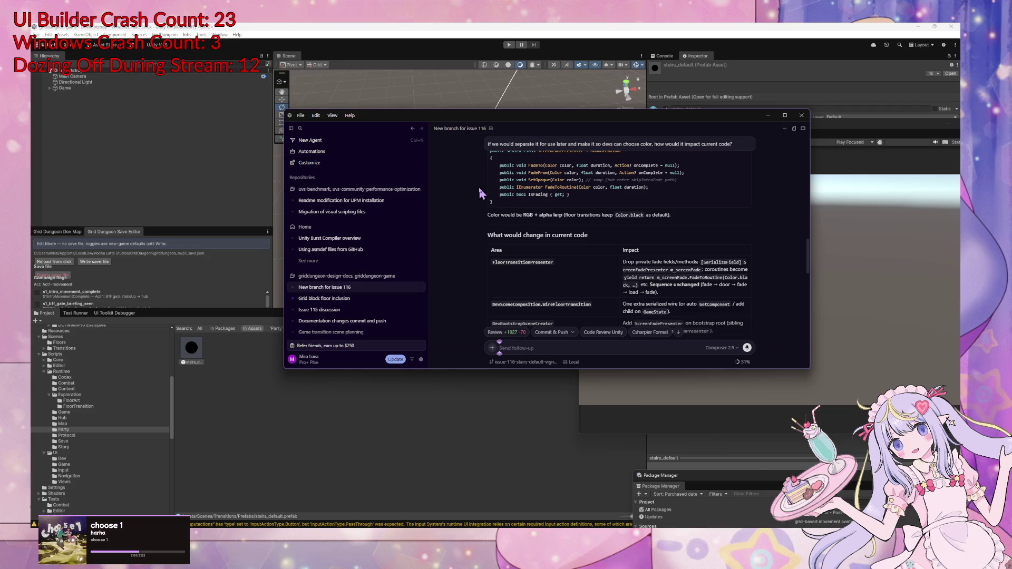
scroll(479, 193, down, 1)
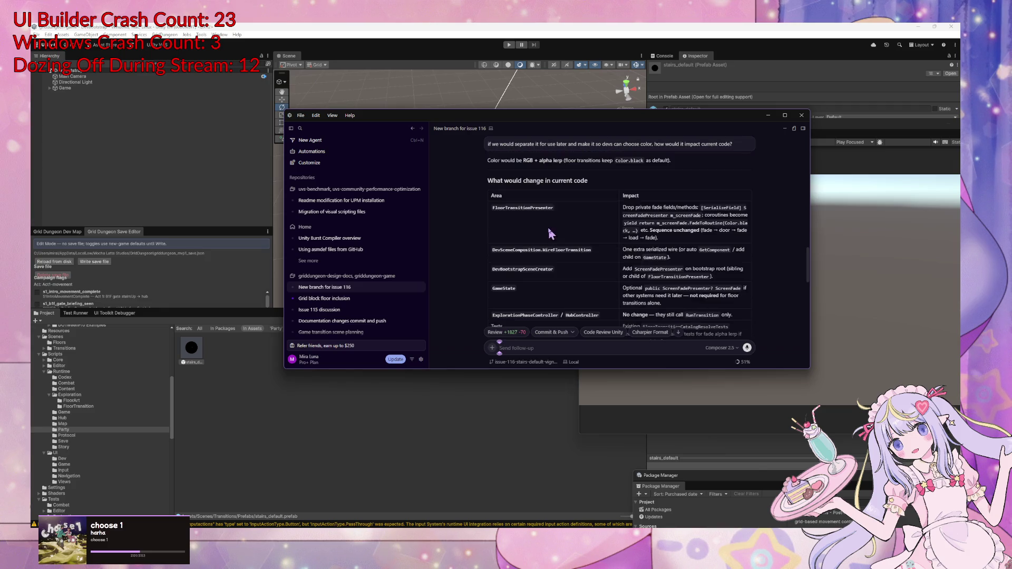
scroll(478, 201, down, 2)
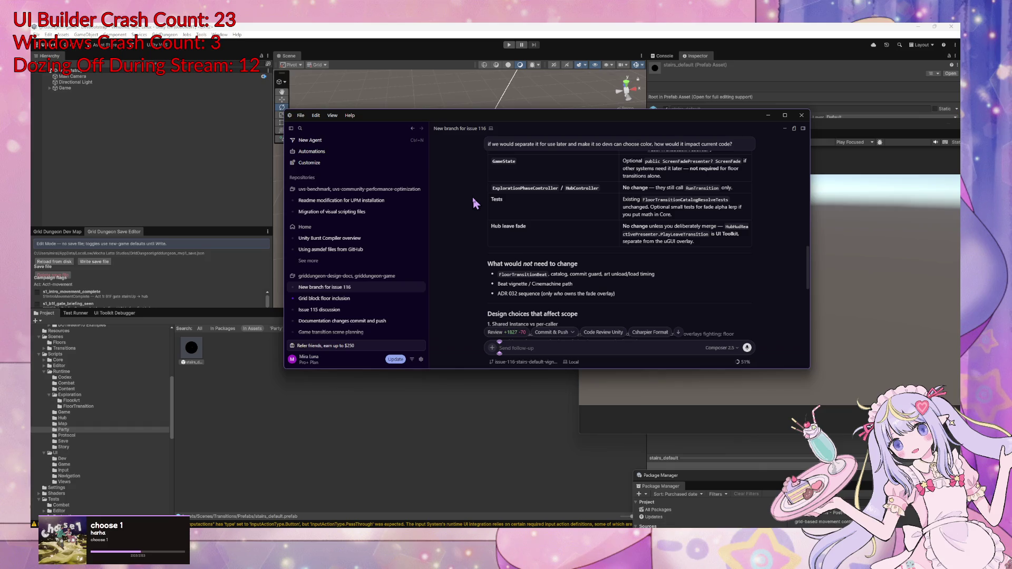
scroll(471, 196, down, 1)
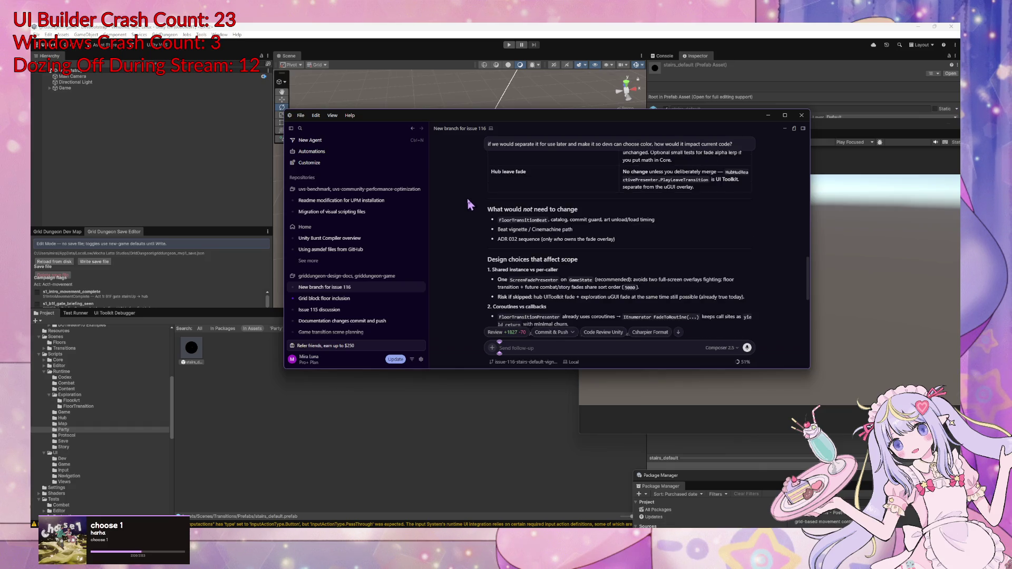
scroll(469, 204, down, 1)
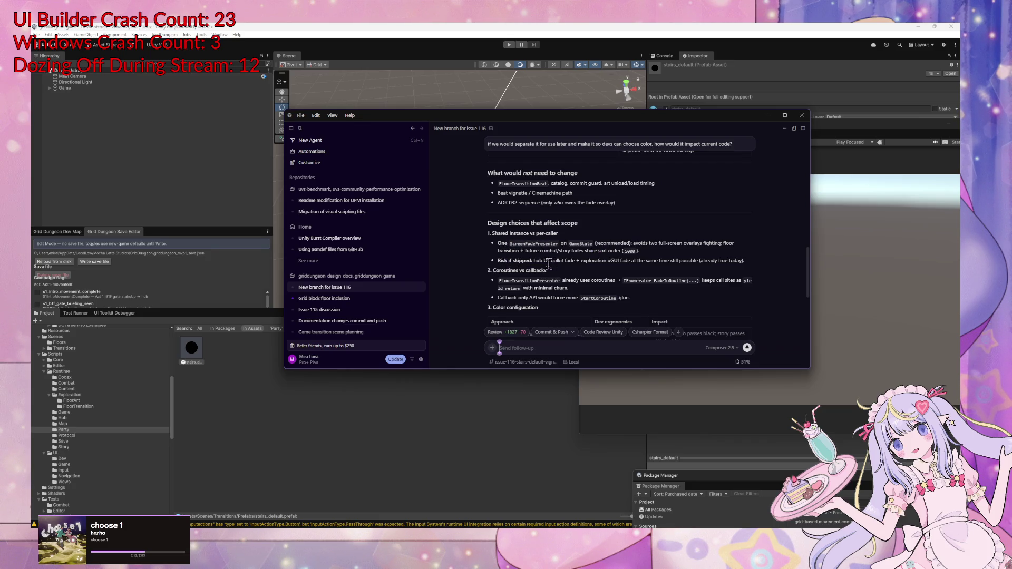
scroll(528, 262, down, 2)
scroll(545, 246, down, 2)
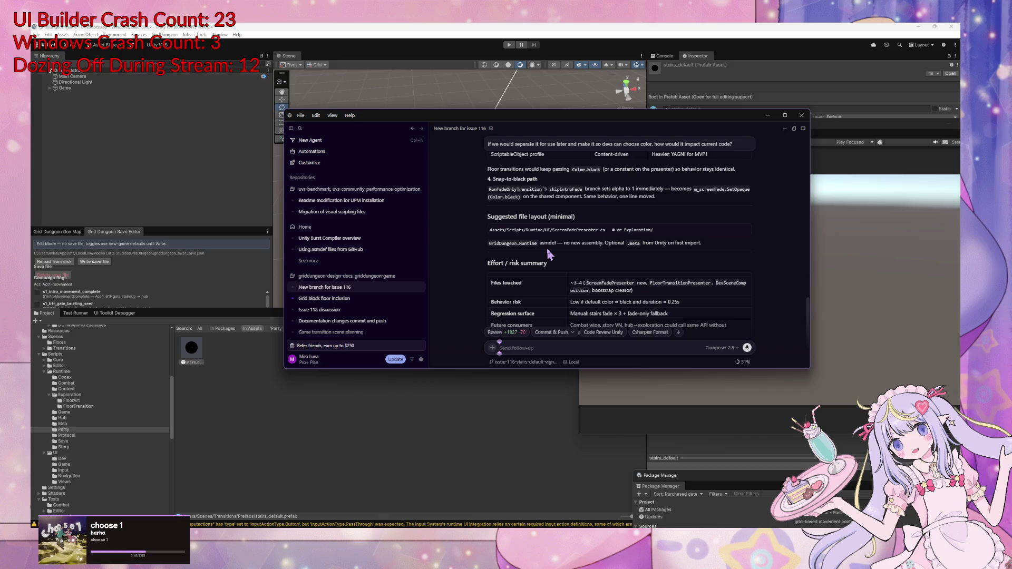
scroll(500, 239, down, 2)
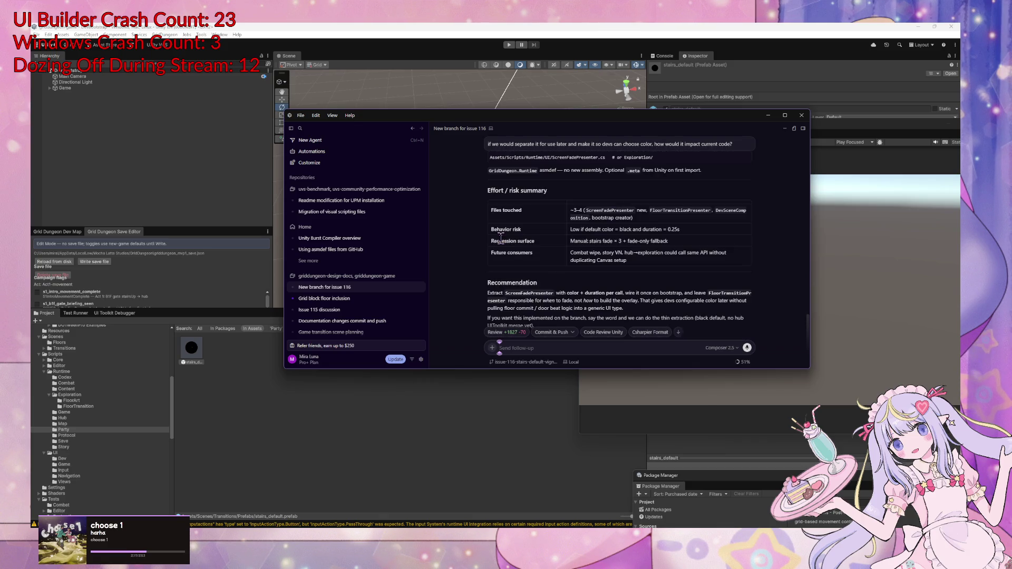
scroll(473, 228, down, 1)
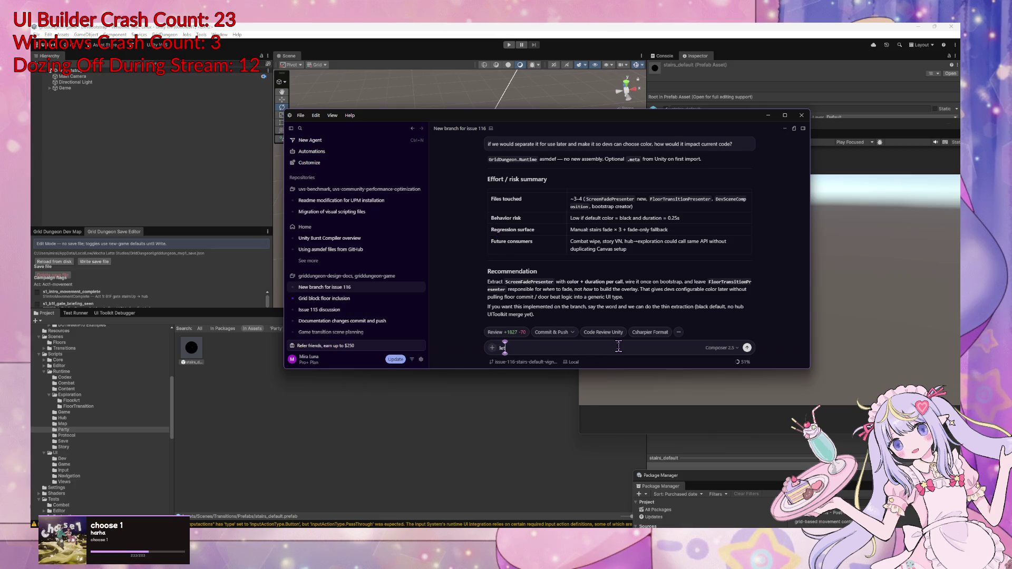
Tell the agent 'let's implement that in this branch' so it creates and wires in ScreenFadePresenter
key(BackSpace)
text(let's imp)
text(lement that in)
text( this)
text( branch)
key(Return)
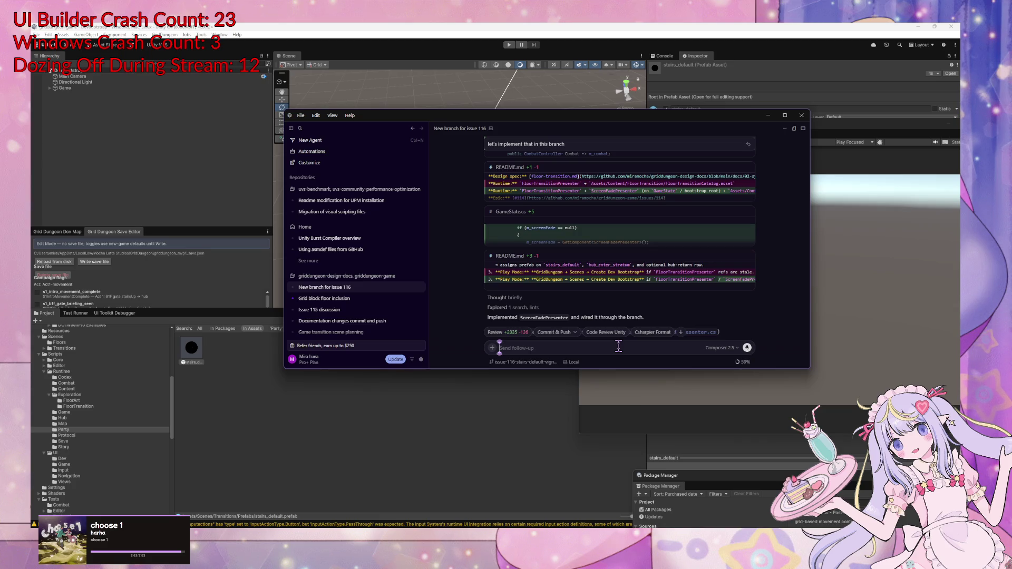
Read the ScreenFadePresenter summary, move the Cursor window aside and bring Unity forward to recompile
scroll(614, 311, down, 5)
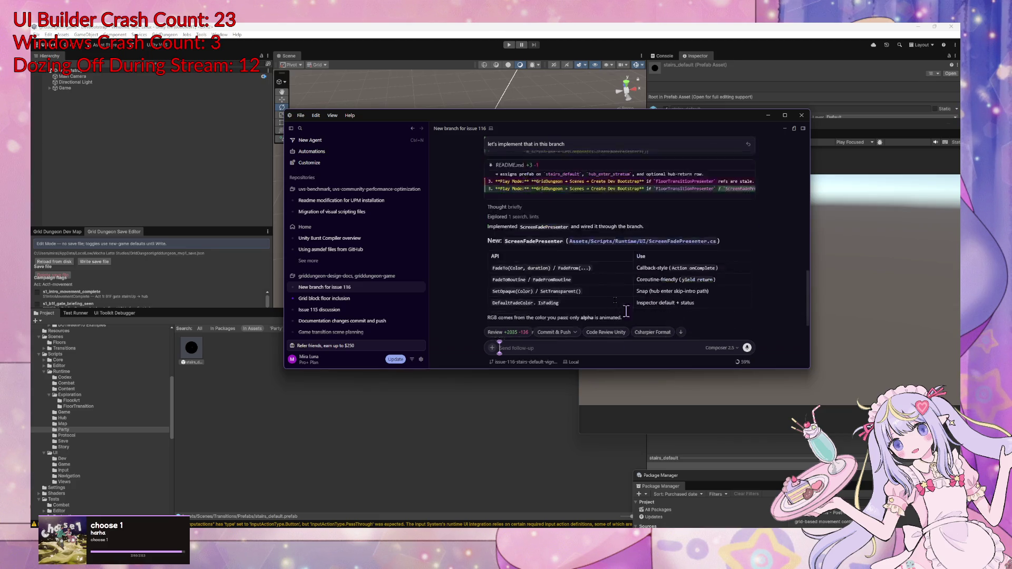
scroll(606, 269, down, 3)
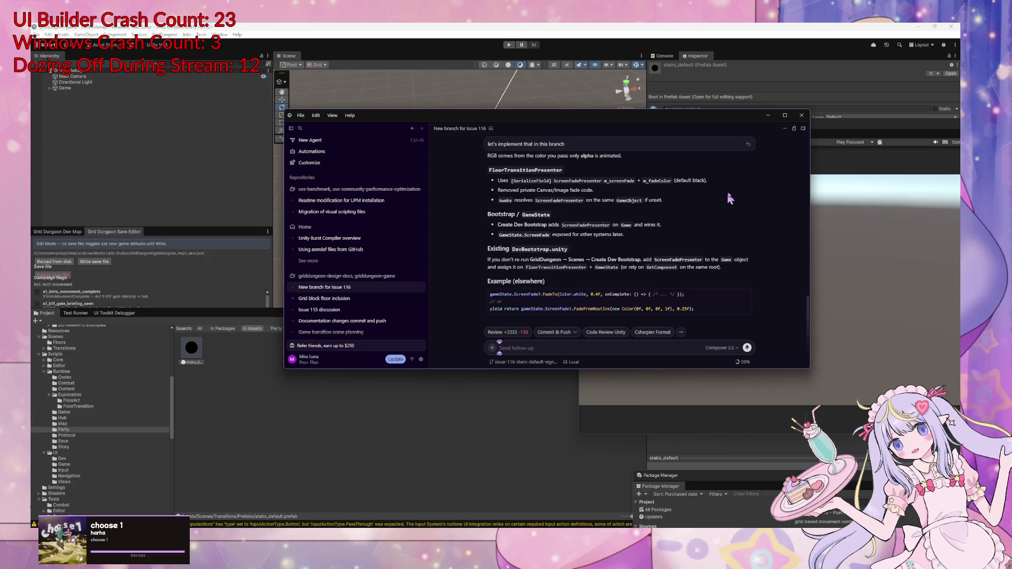
drag(675, 116, 526, 124)
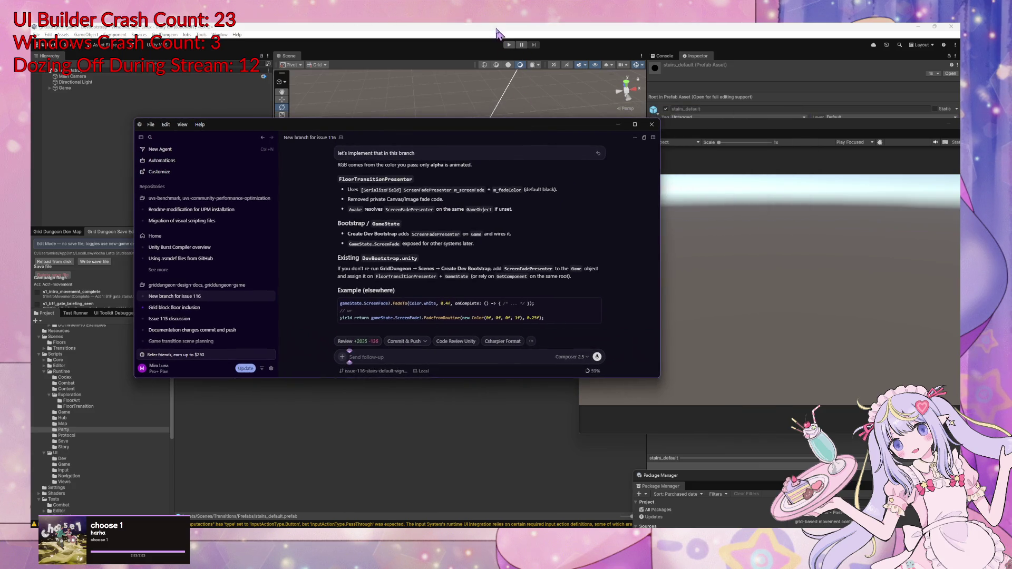
click(498, 39)
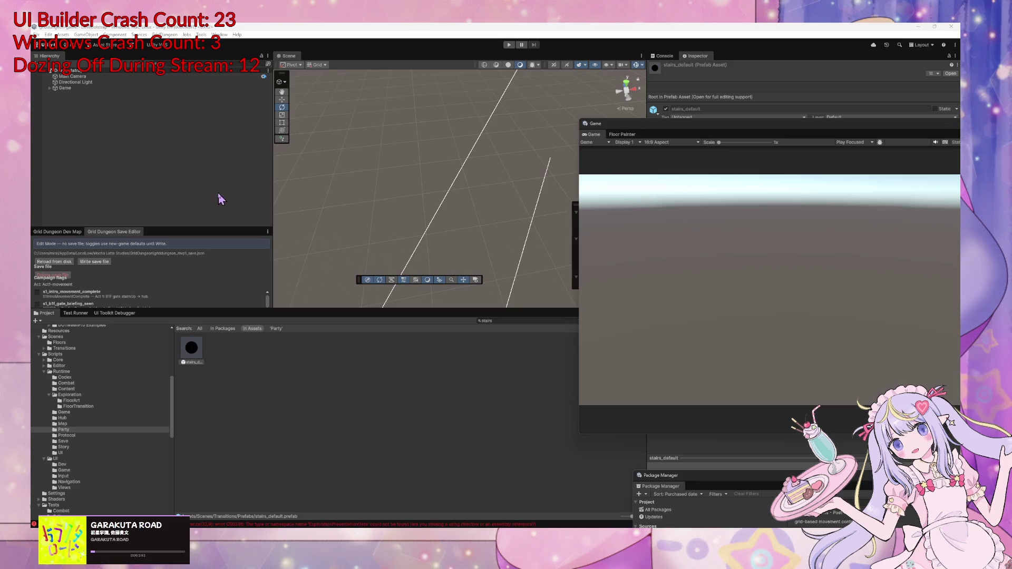
Run GridDungeon > Scenes > Create Dev Bootstrap in Unity
click(318, 32)
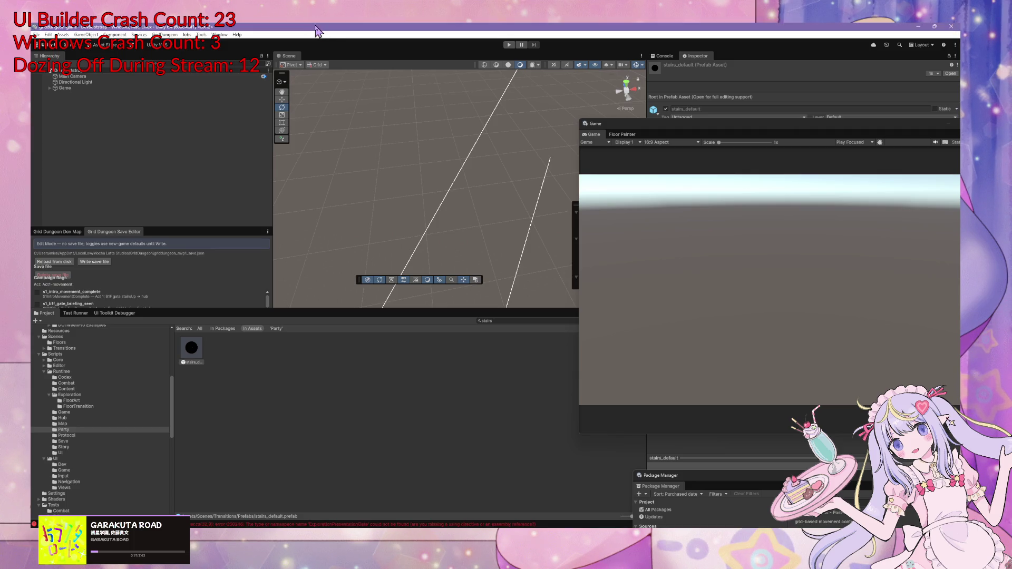
click(164, 35)
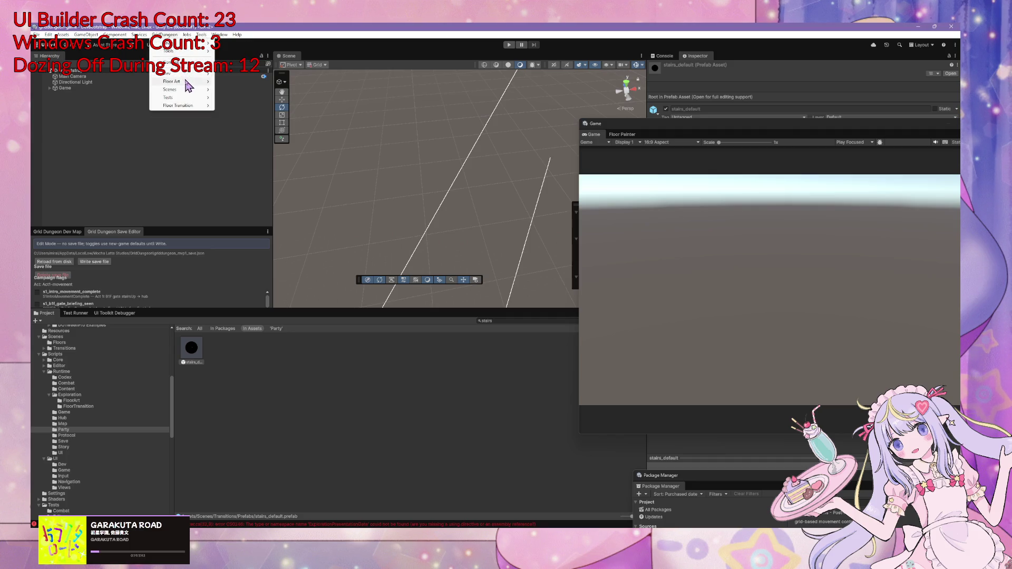
mouse_move(192, 83)
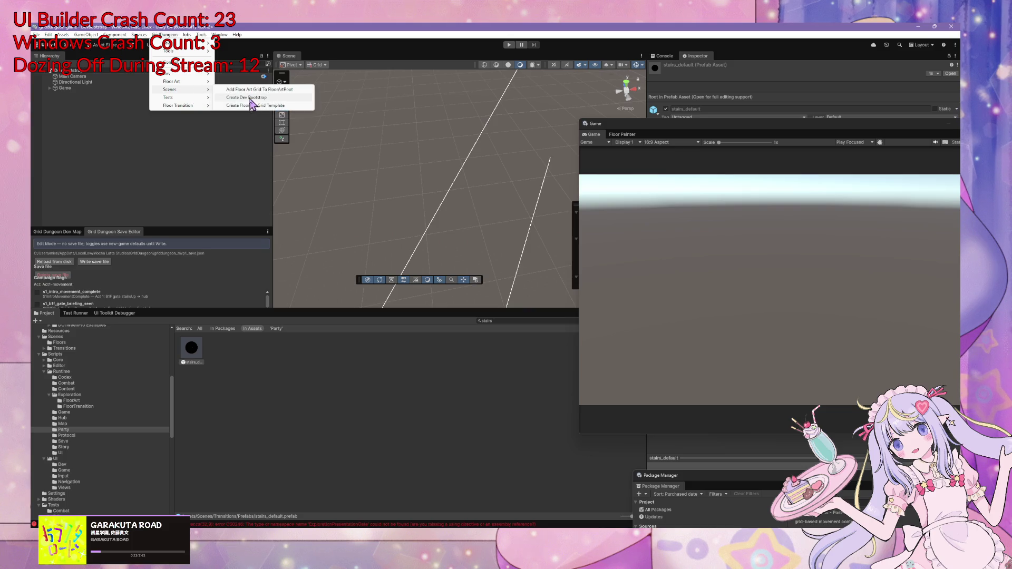
click(249, 98)
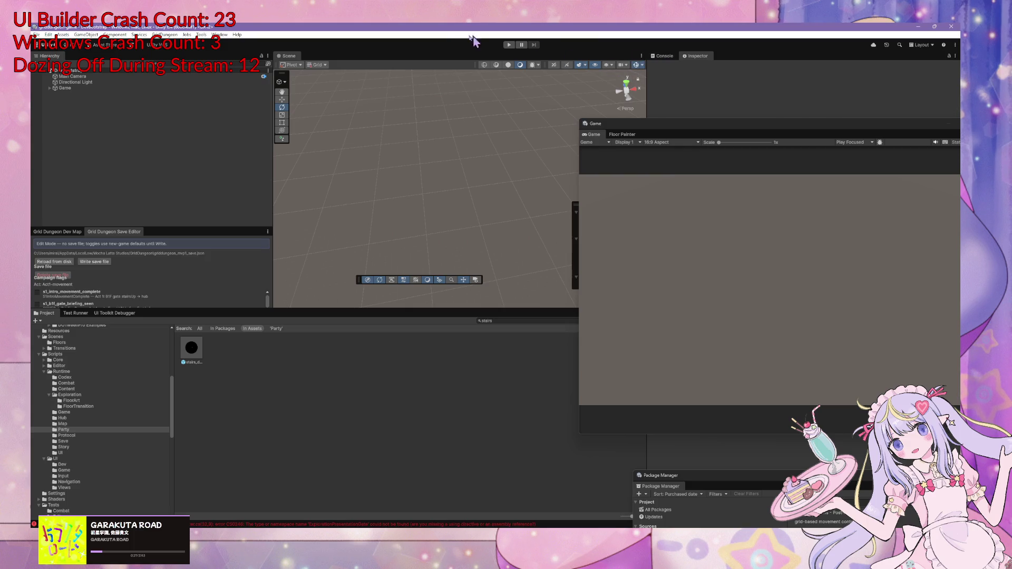
Build the Play Mode Exploration test scene, then copy the CS0246 FloorTransitionPresenter.cs console error
click(162, 35)
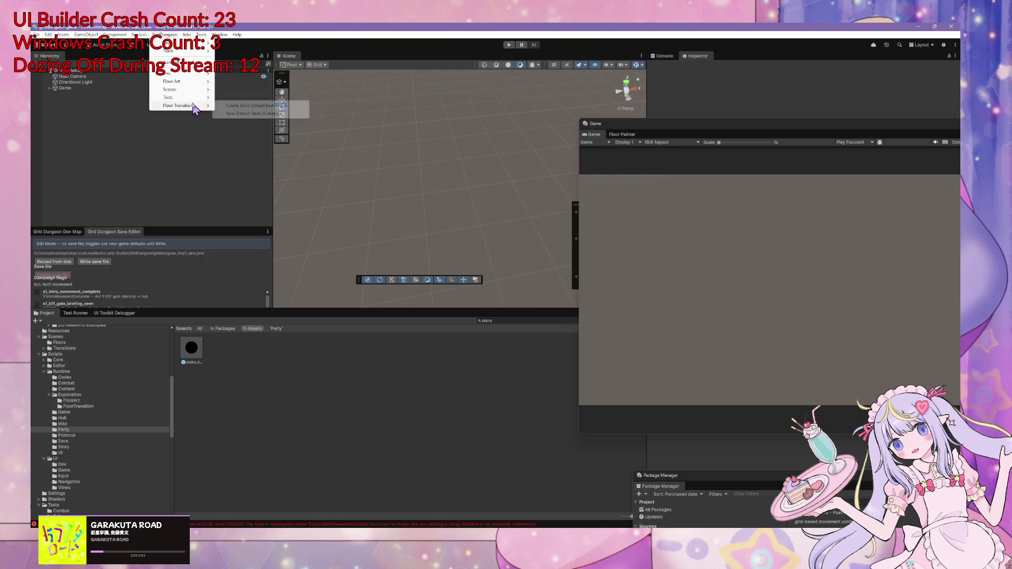
mouse_move(200, 98)
click(237, 98)
click(165, 35)
mouse_move(184, 98)
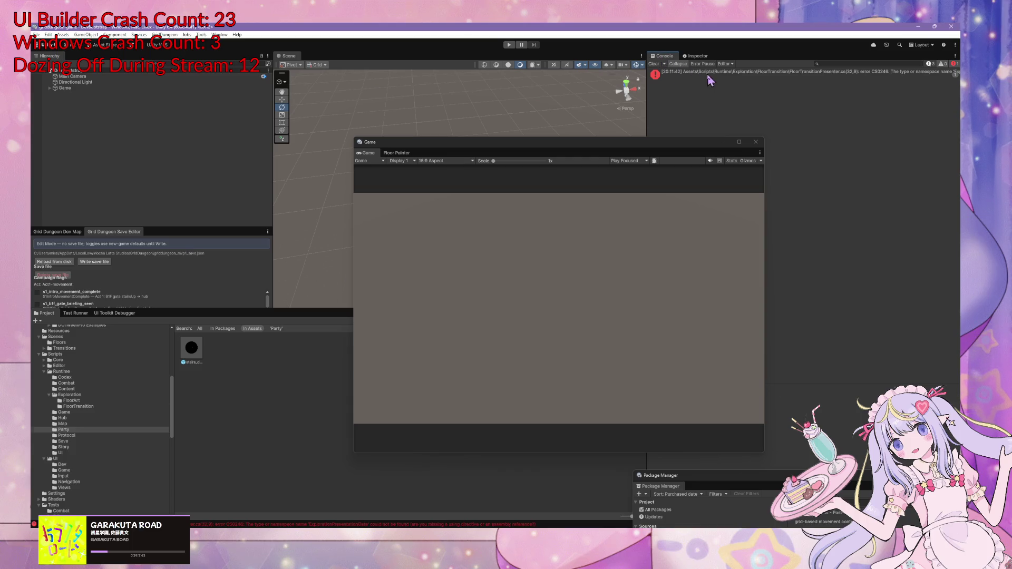
click(708, 75)
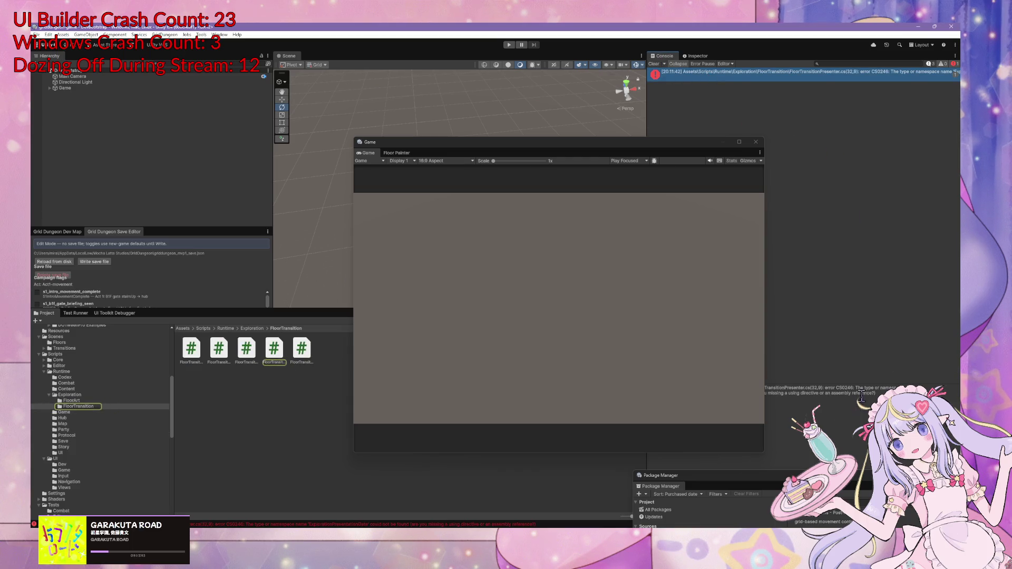
key(ctrl+c)
Send the agent the pasted CS0246 Console error under an 'error:' label
key(alt+Tab)
click(466, 353)
key(ctrl+v)
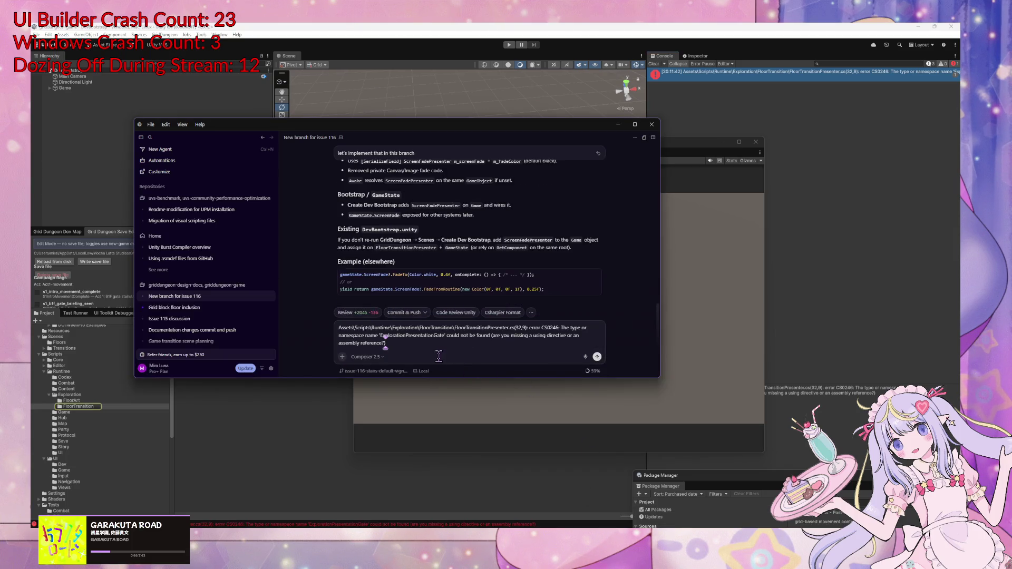
key(ctrl+a)
text(error:)
key(shift+Return)
key(ctrl+v)
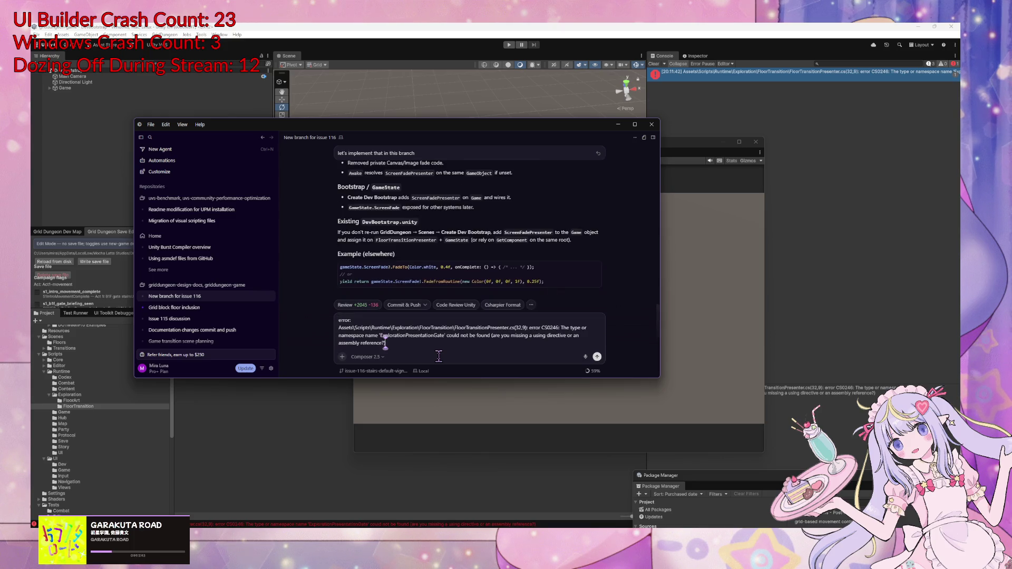
key(Return)
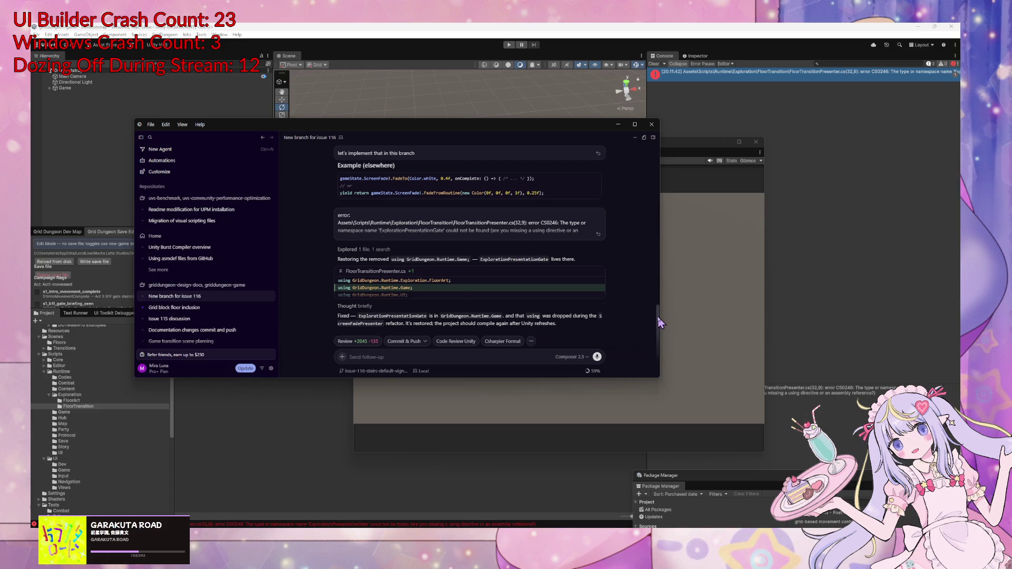
Clear the old warnings from the Unity Console and start play mode
click(300, 116)
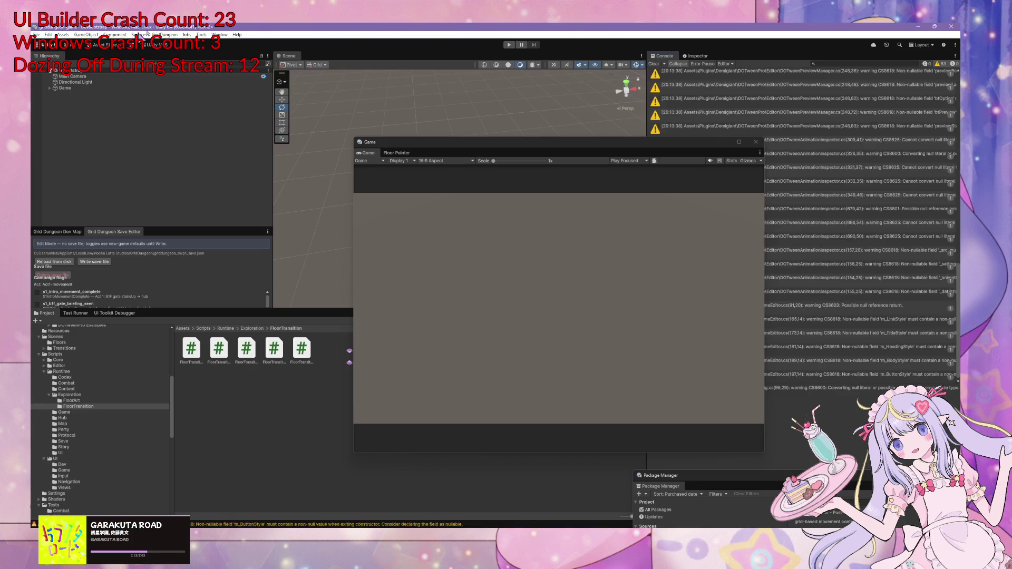
click(164, 35)
click(165, 35)
mouse_move(185, 92)
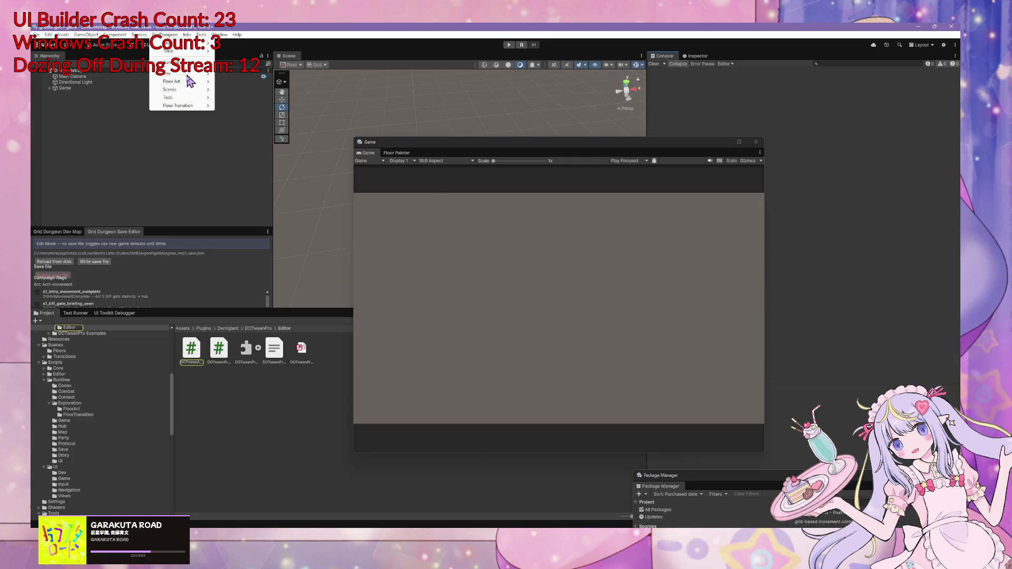
click(332, 197)
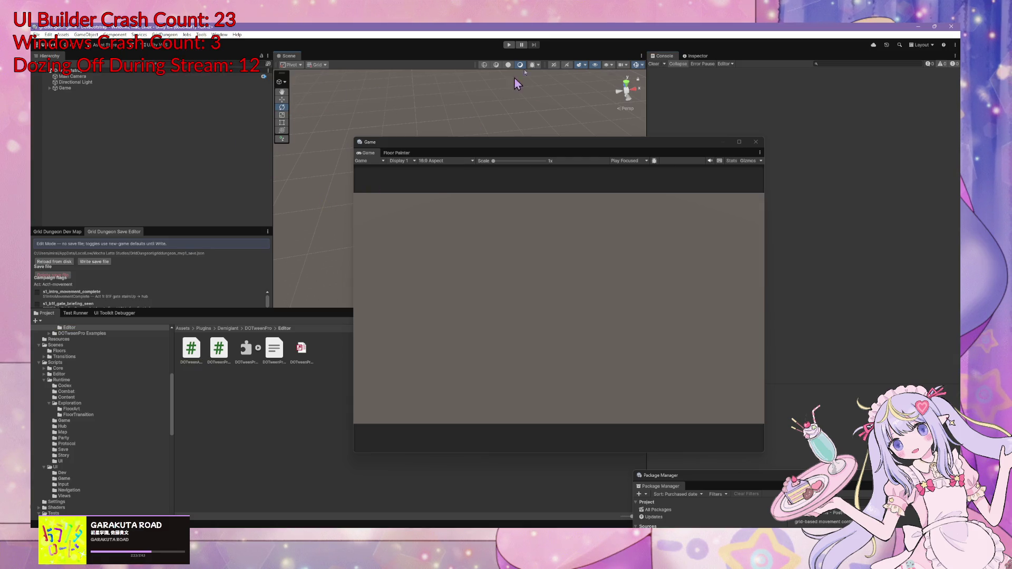
click(301, 349)
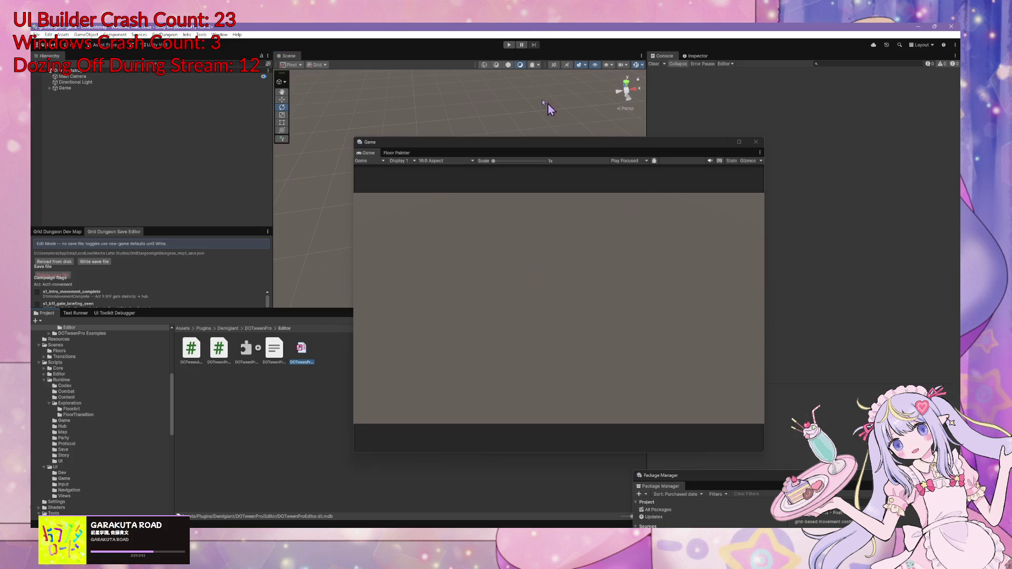
click(508, 44)
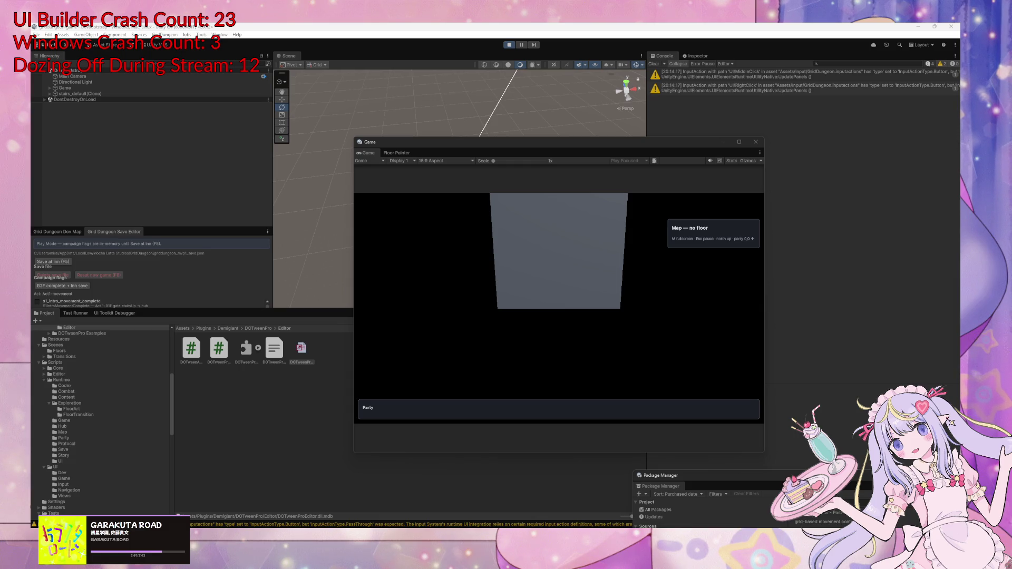
Walk the party along the s1_B1F streets with the arrow keys, turning at street ends
click(647, 303)
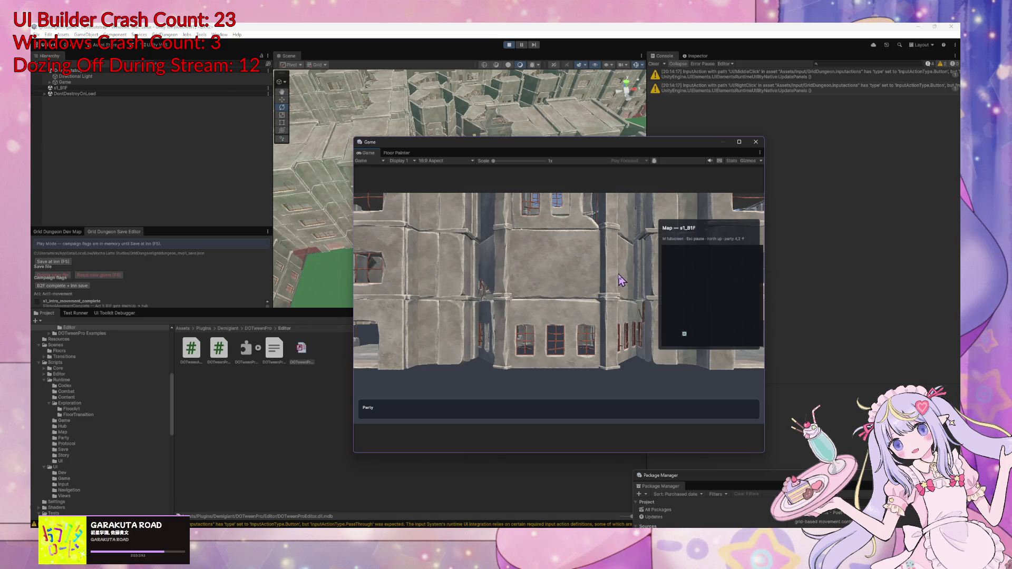
key(Right)
key(Up)
key(Up)
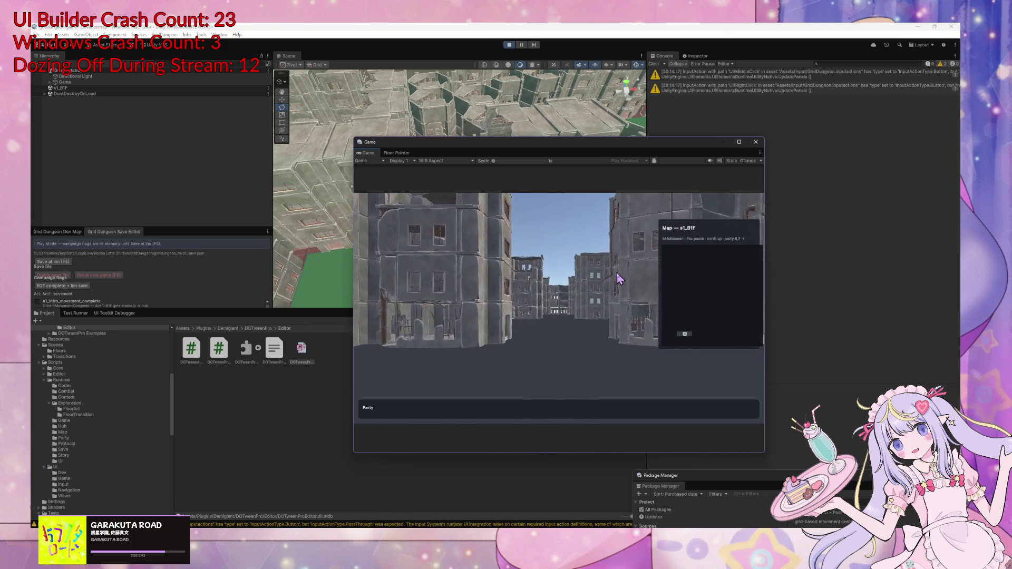
key(Up)
key(Up)
key(Up)
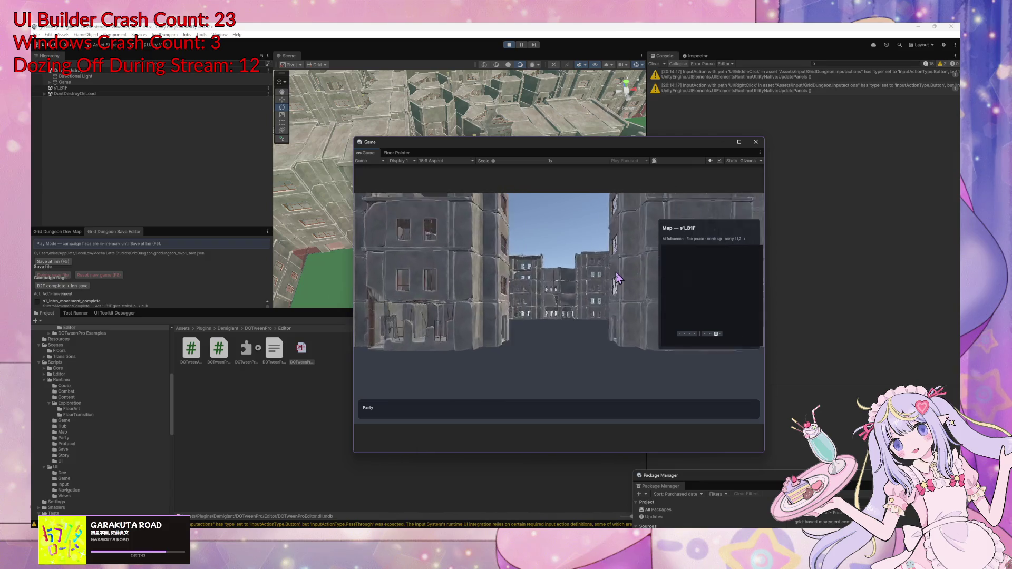
key(Up)
key(Up)
key(Up)
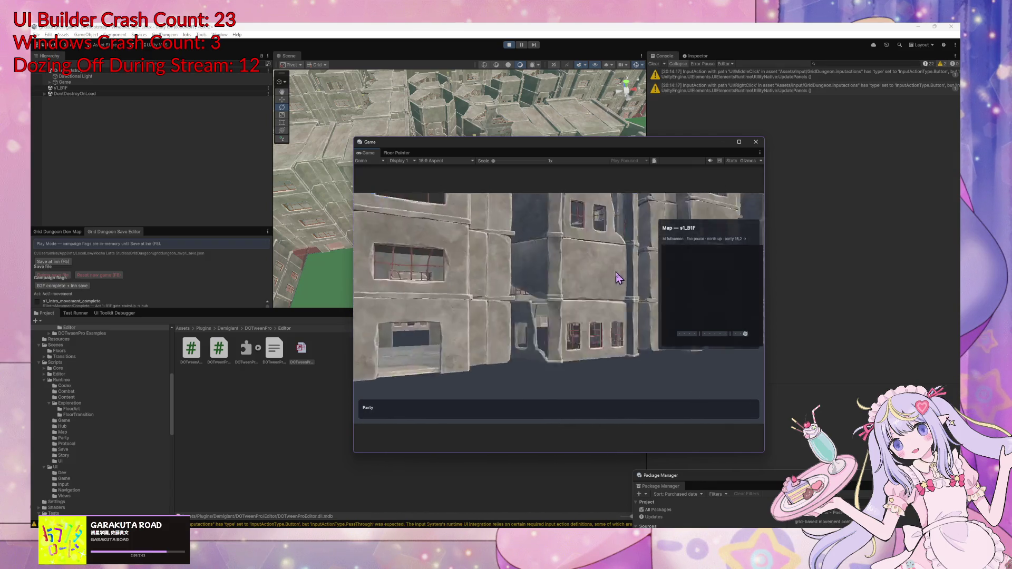
key(Up)
key(Up)
key(Up)
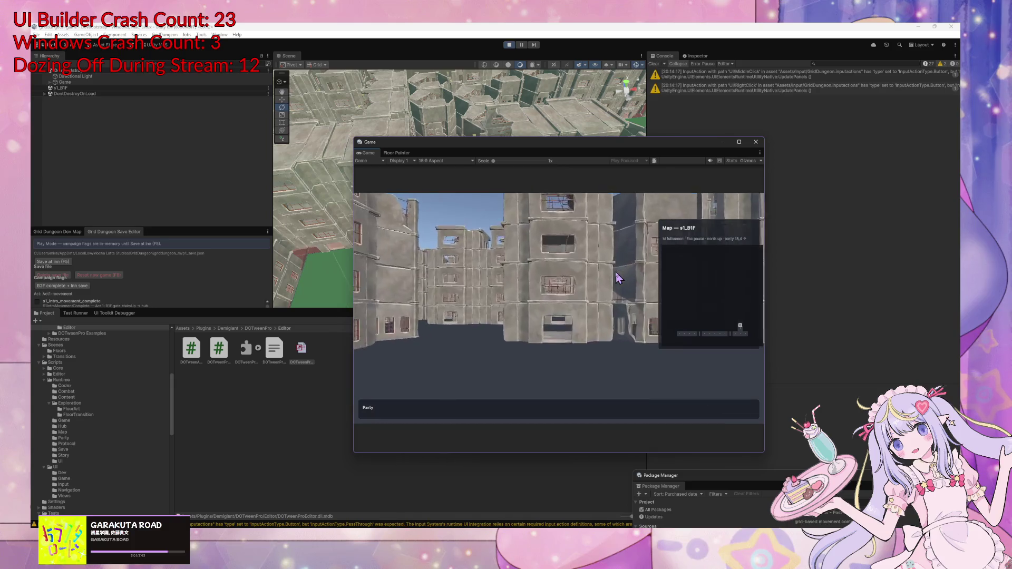
key(Left)
key(Up)
key(Up)
key(Up)
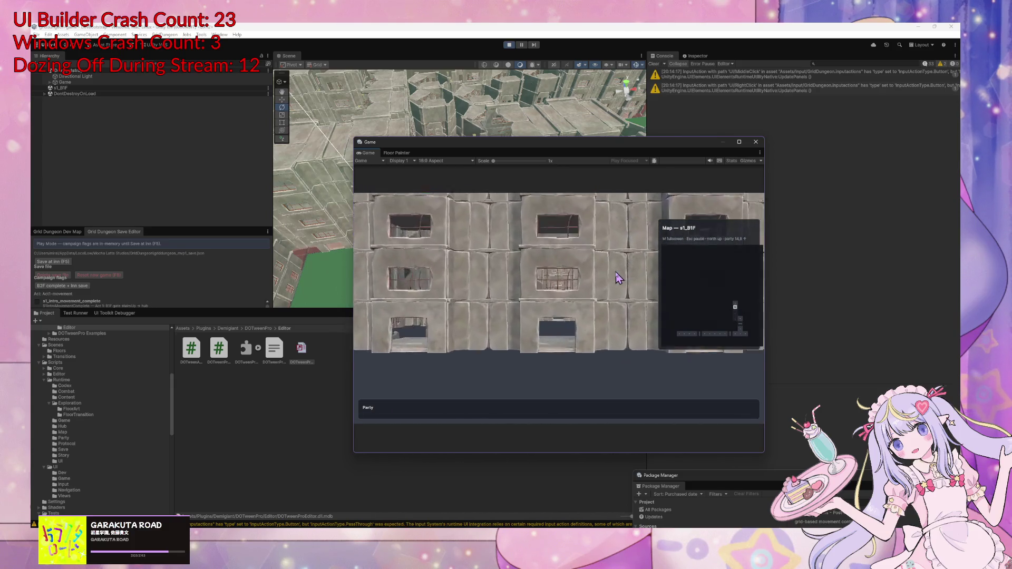
key(Right)
key(Up)
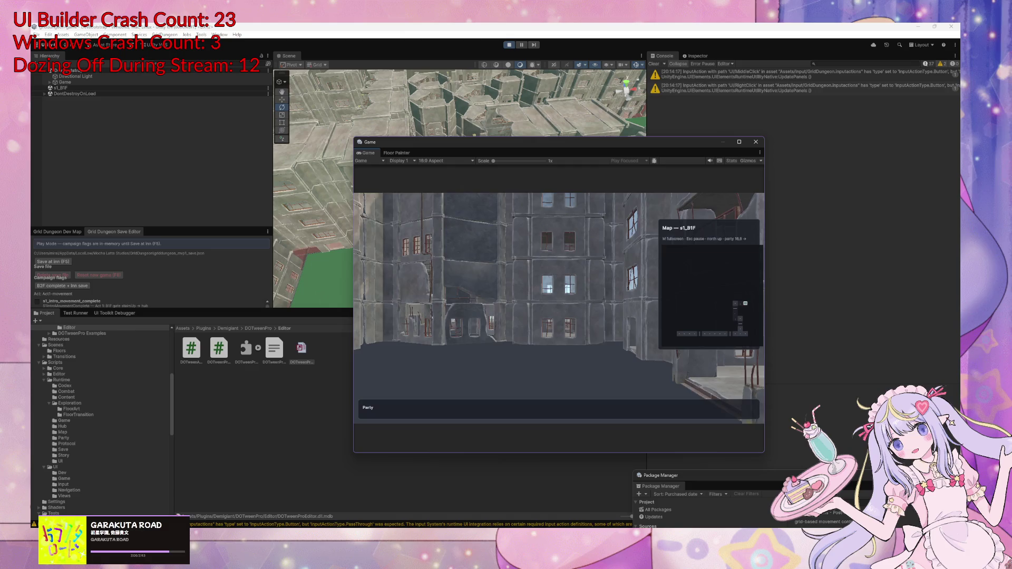
key(Up)
key(Left)
key(Left)
key(Up)
key(Up)
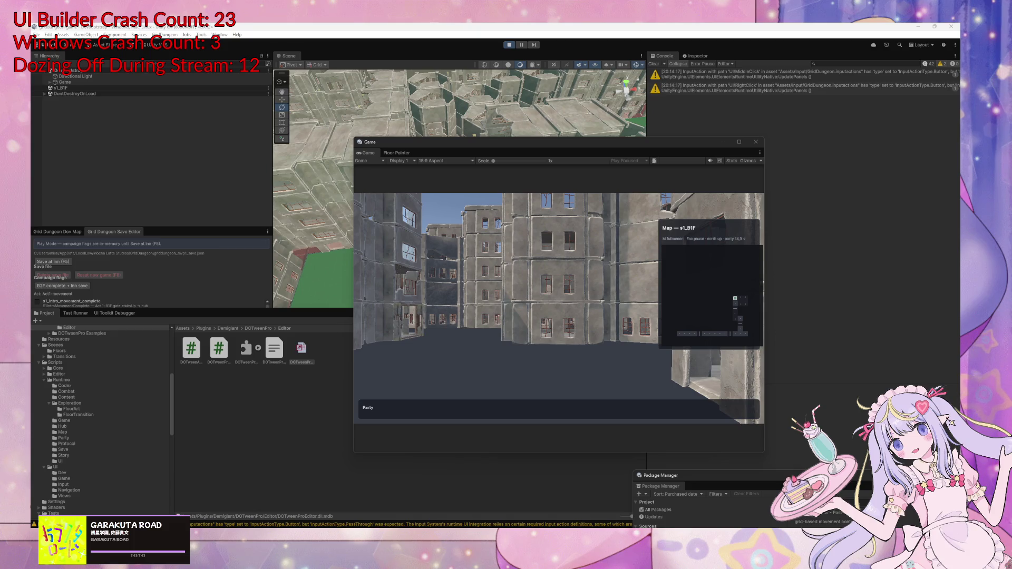
Keep exploring s1_B1F with WASD/QE, turning at walls and heading up the long street
key(w)
key(w)
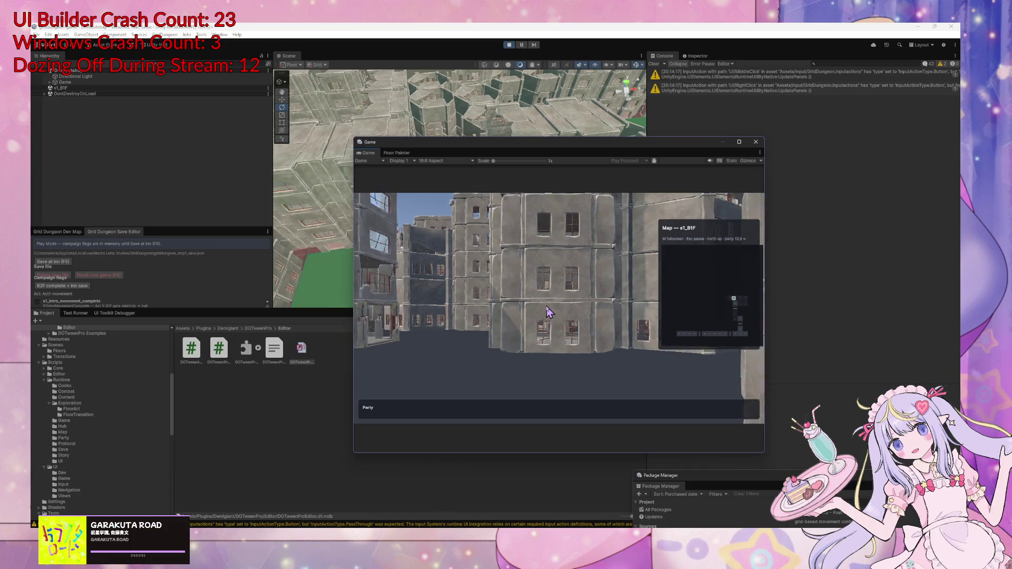
key(e)
key(w)
key(w)
key(e)
key(w)
key(w)
key(w)
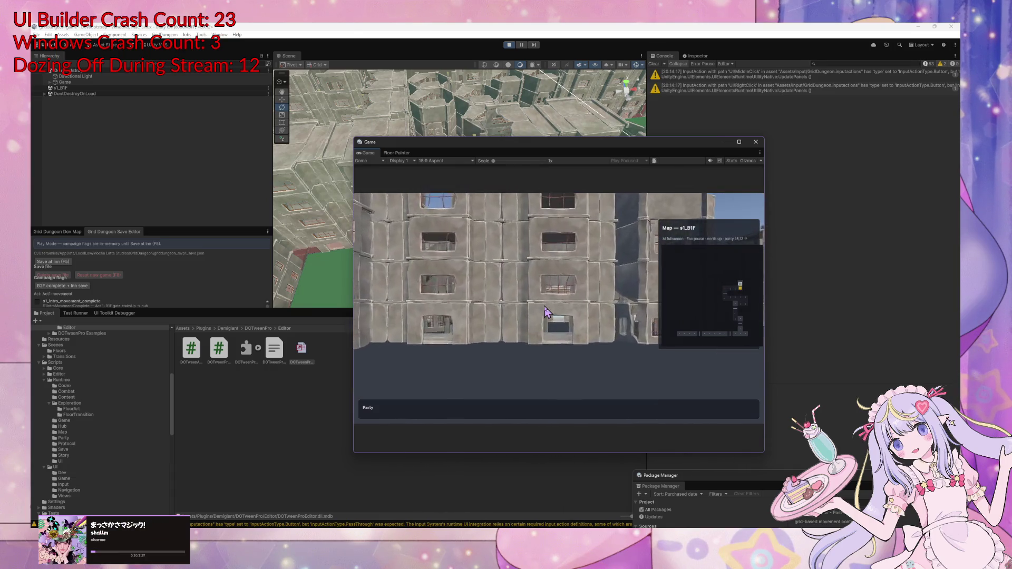
key(e)
key(e)
key(w)
key(w)
key(w)
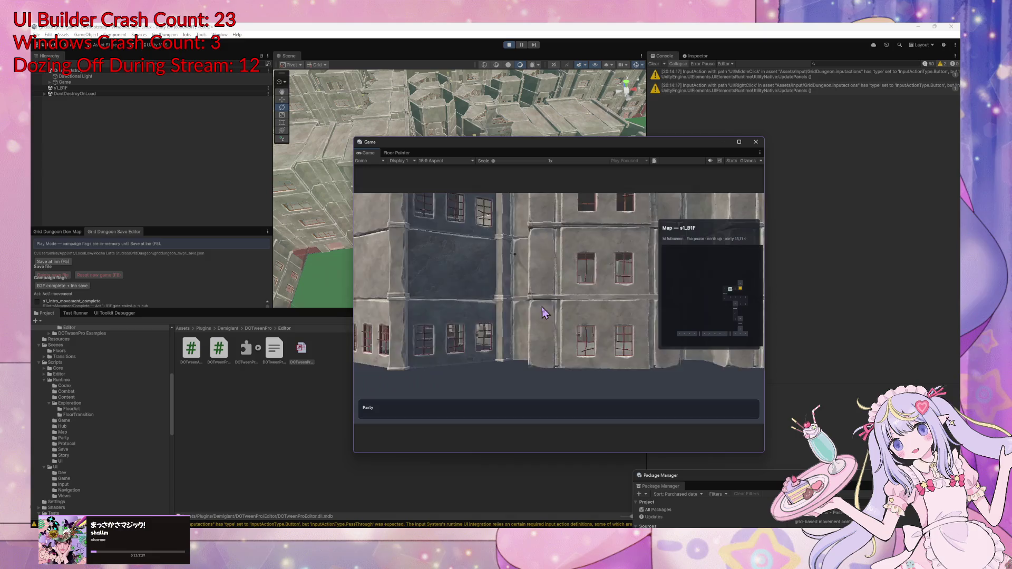
key(d)
key(d)
key(e)
key(w)
key(e)
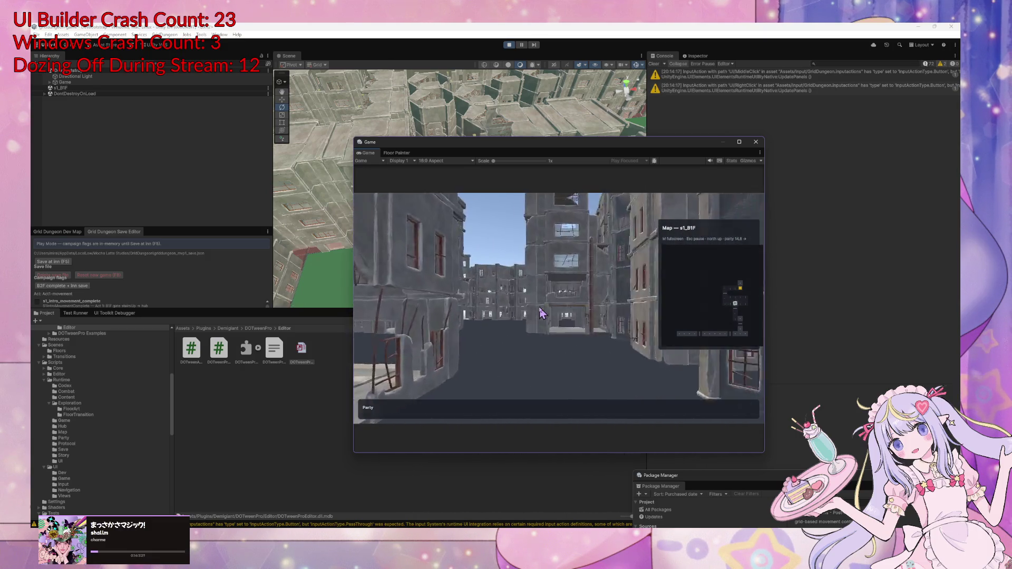
key(d)
key(d)
key(w)
key(w)
key(w)
key(w)
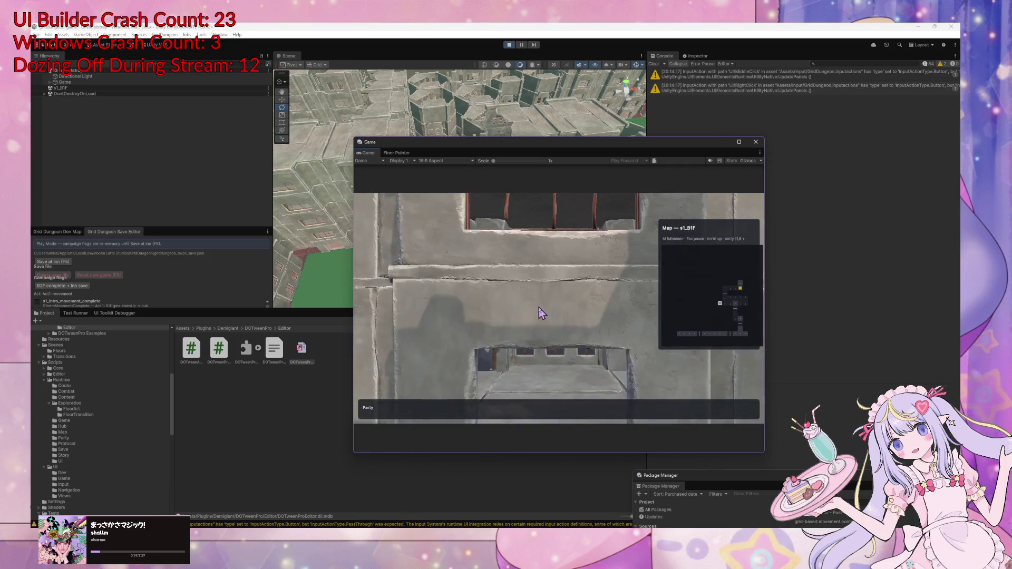
key(w)
key(w)
key(w)
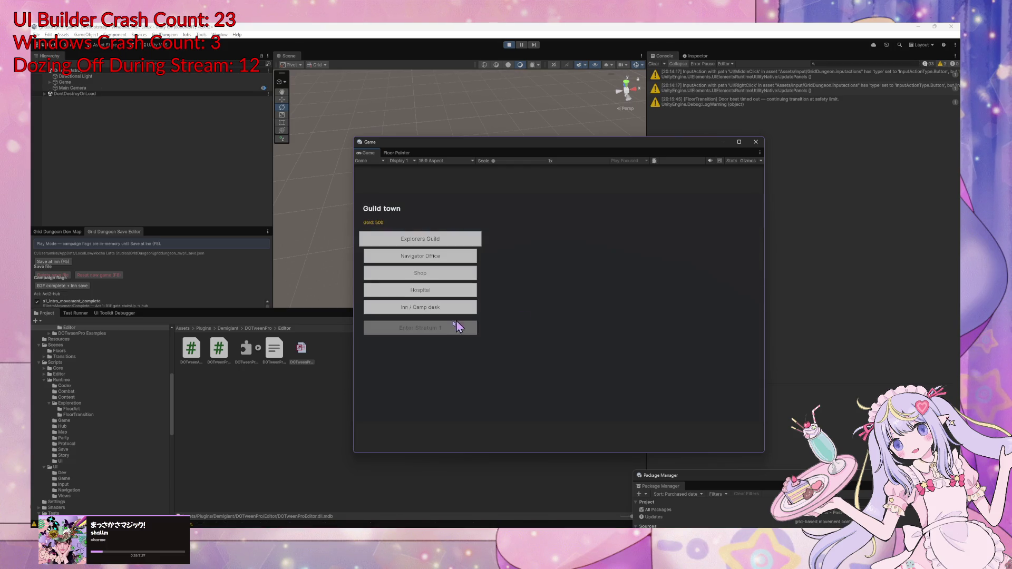
Open the Explorers Guild, assign the full party and enter the dungeon
key(Up)
key(Return)
key(Escape)
key(Down)
key(Up)
key(Return)
key(Return)
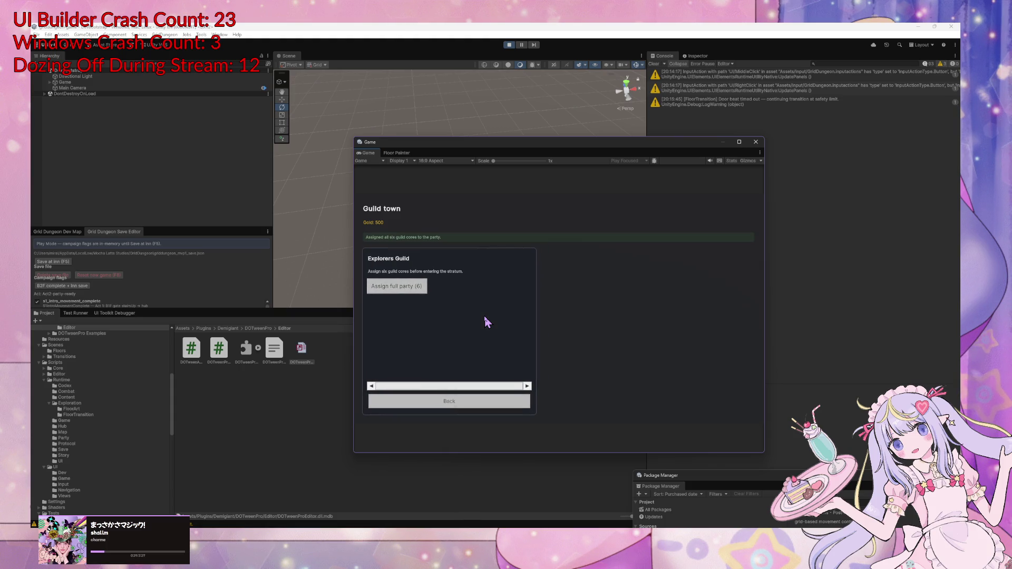
key(Escape)
key(Return)
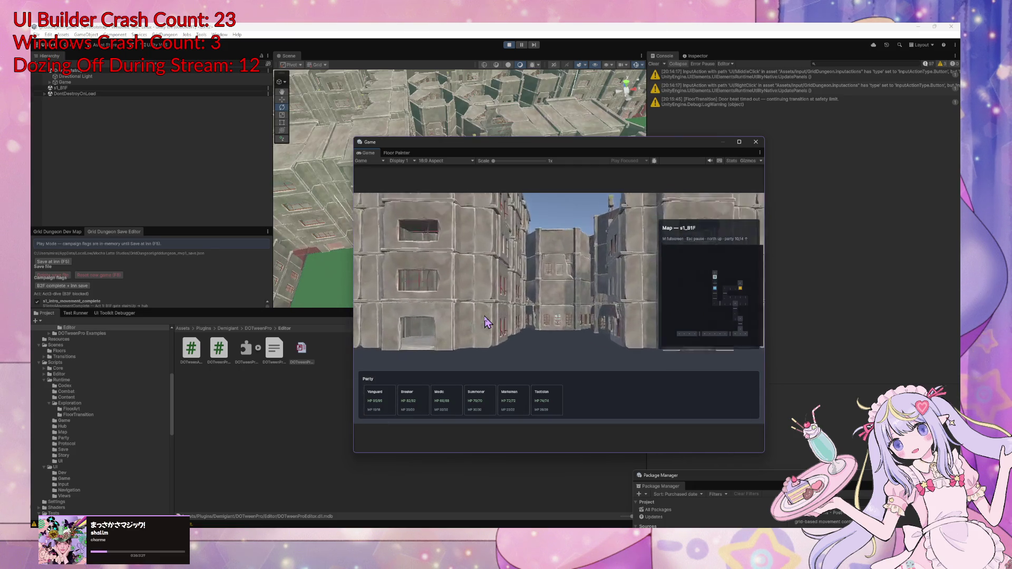
Step onto the stairs to switch between floors s1_B1F and s1_B2F, then return to Cursor
key(Up)
key(Up)
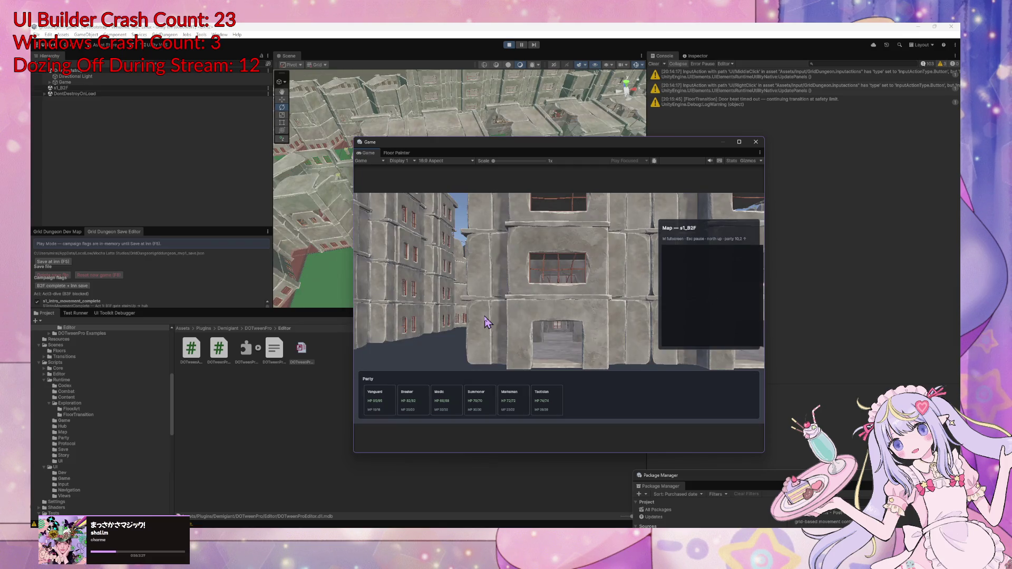
key(w)
key(s)
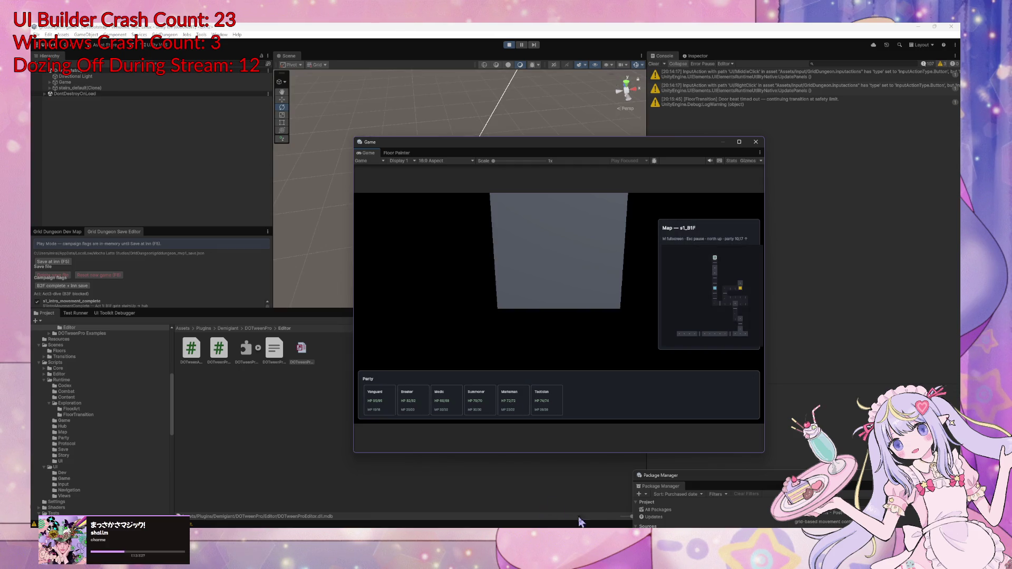
key(alt+Tab)
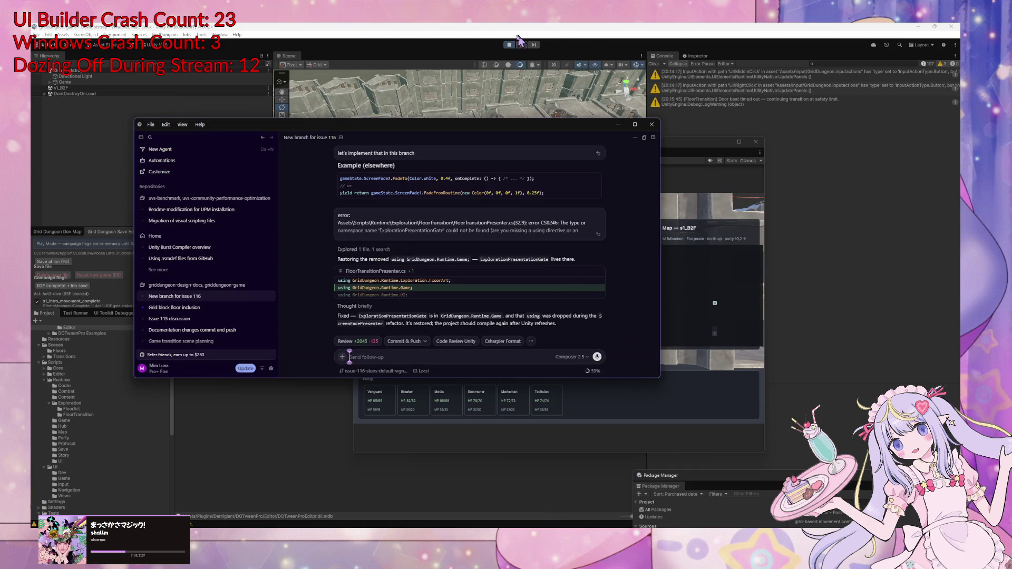
Stop play mode and draft the note 'I don't think I dan see fade currently.' to the agent
click(509, 47)
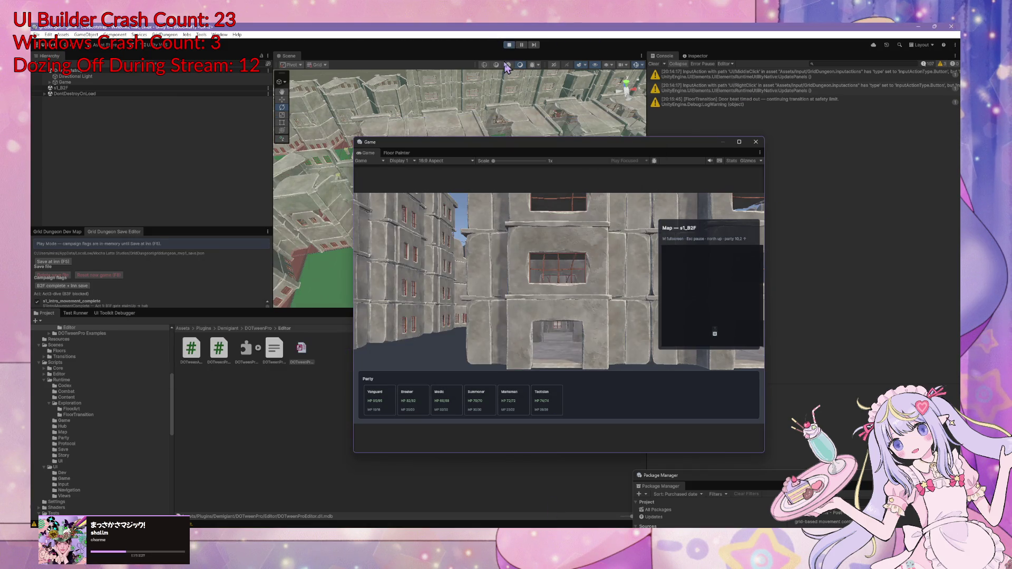
key(alt+Tab)
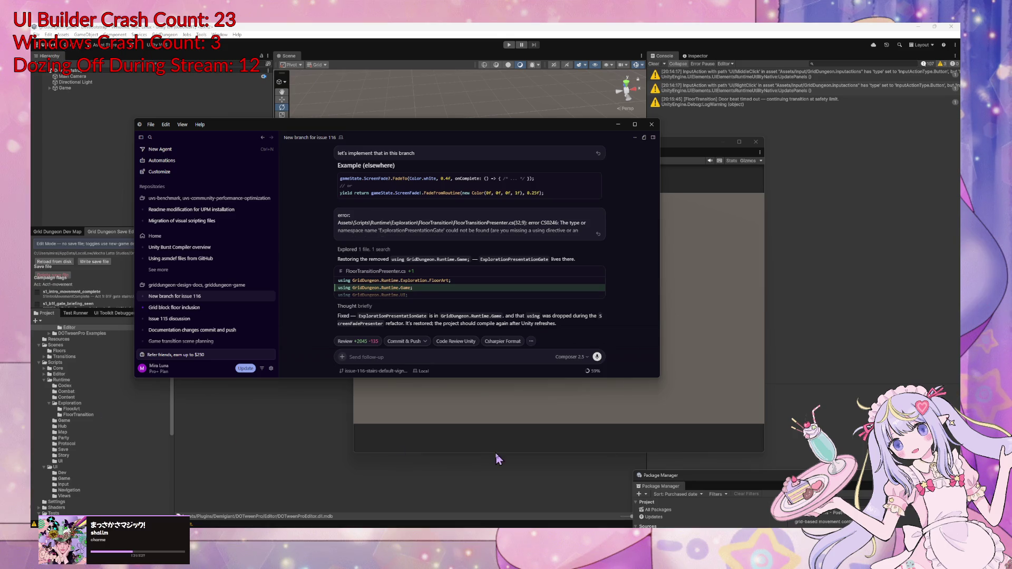
click(500, 416)
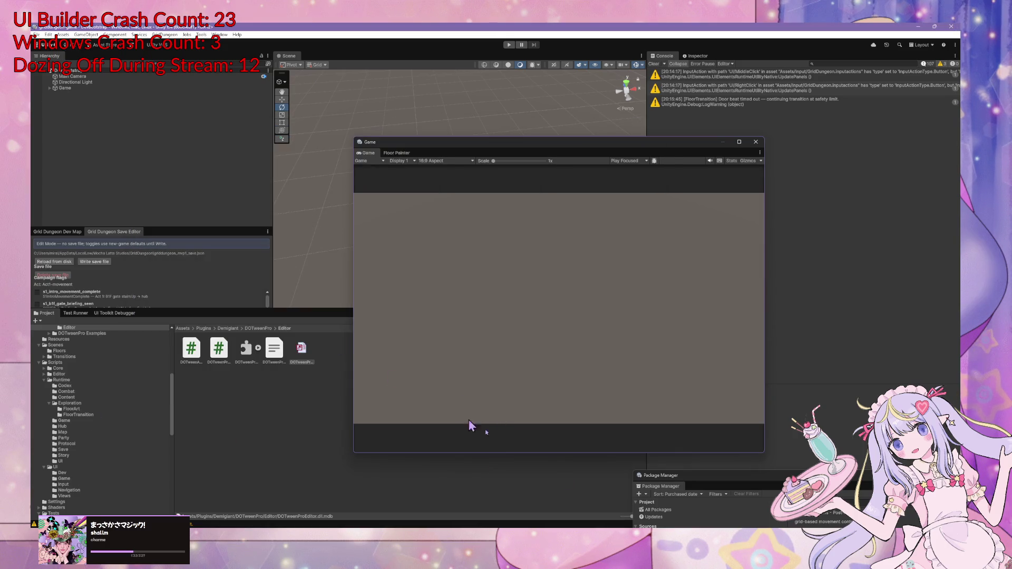
click(609, 498)
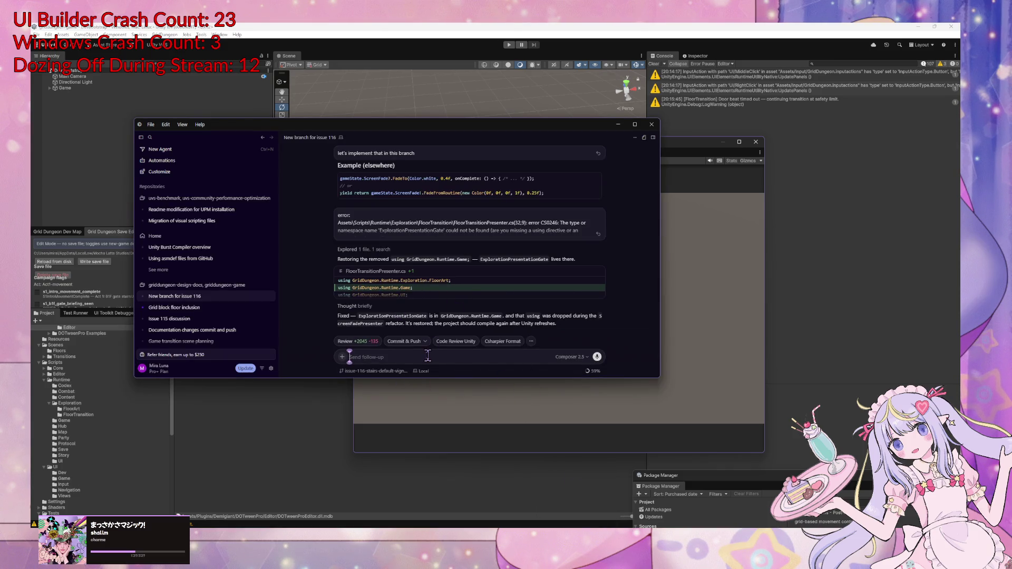
text(I don't think I d)
text(an see fade cu)
text(rrent)
text(ly.)
Move Unity's Game window to the right side of the screen
click(700, 282)
drag(498, 148, 695, 117)
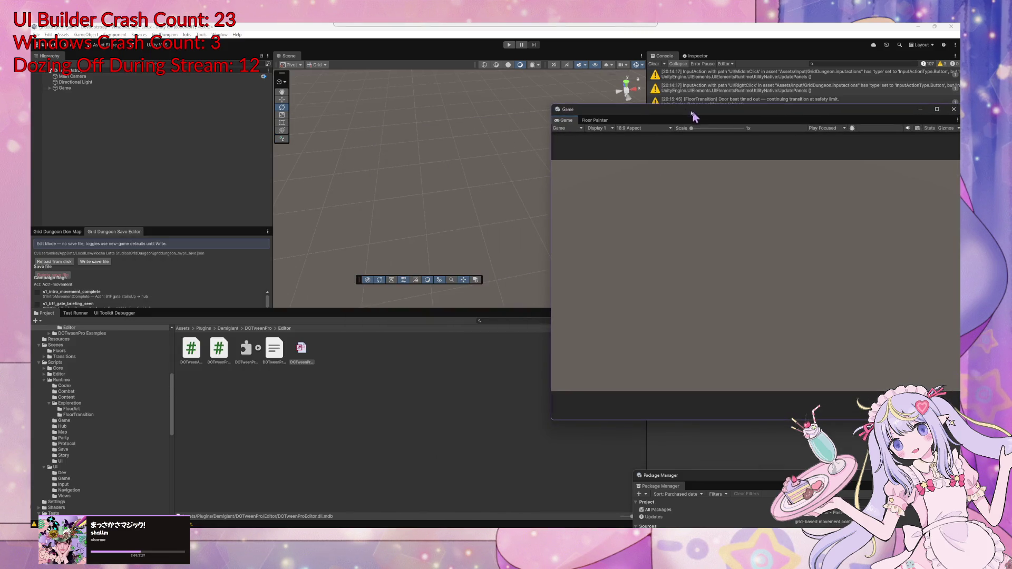
key(alt+Tab)
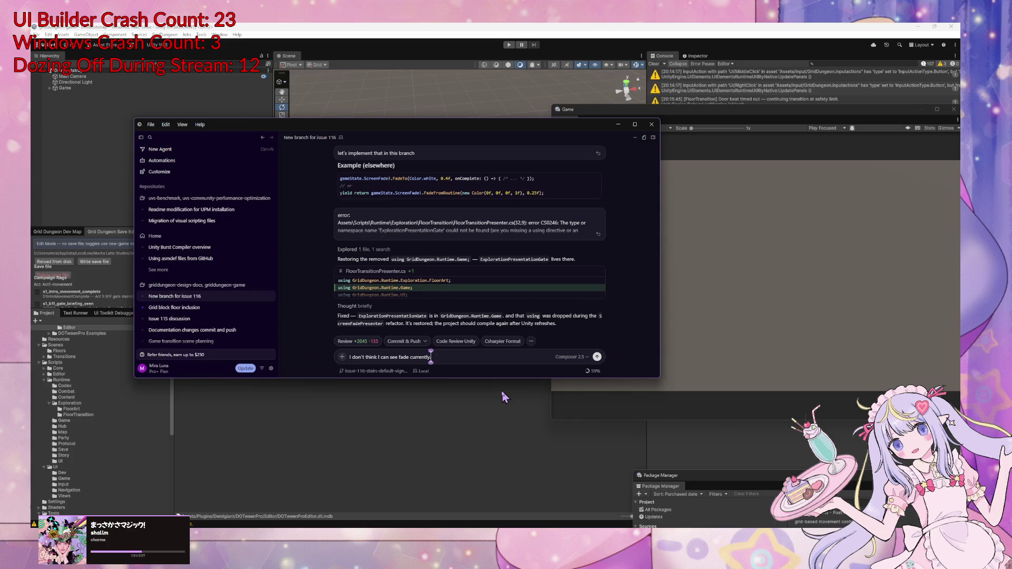
Add 'also, let's retract/hide exploration UI duraingtraition' and send the follow-up to the agent
text(also, let)
text('s retract)
text(/hide exp)
text(loration UI)
text( dura)
text(ing)
text(tra)
text(ition)
key(Return)
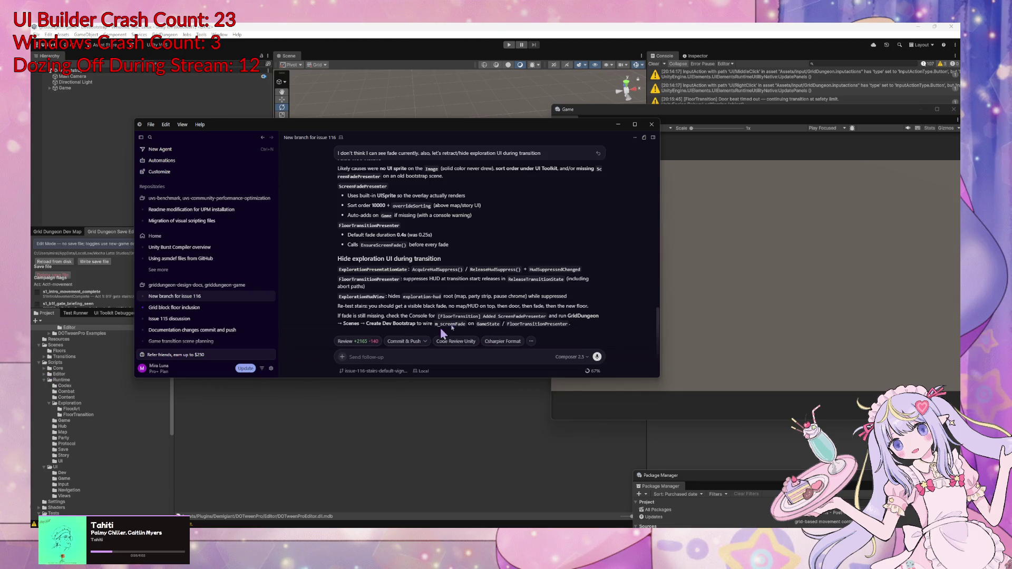
Return to Unity once the agent's fade and HUD changes have recompiled
click(728, 287)
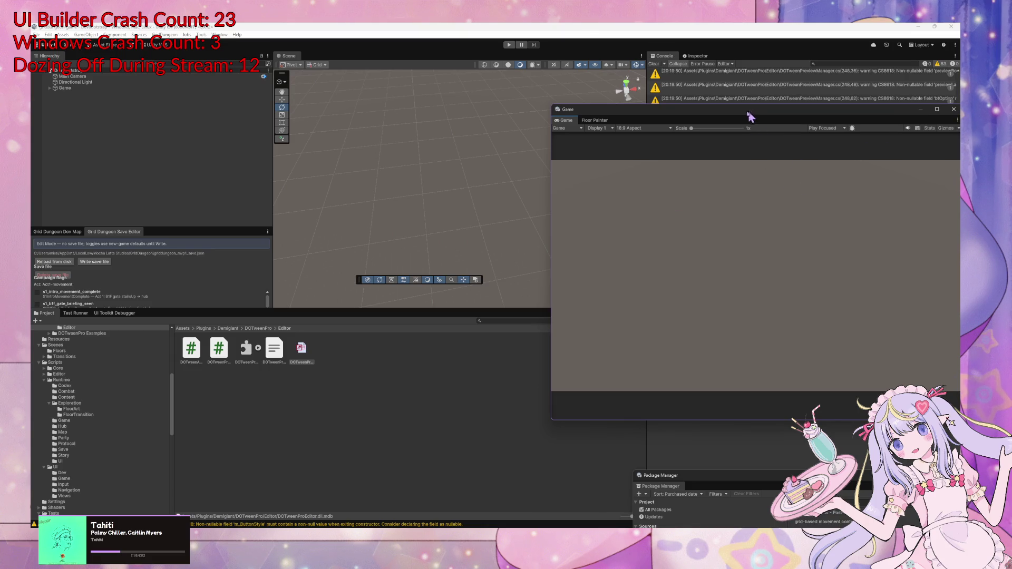
Move the Game window left and clear the DOTween CS8618 warnings from the Console
drag(749, 110, 447, 110)
click(654, 64)
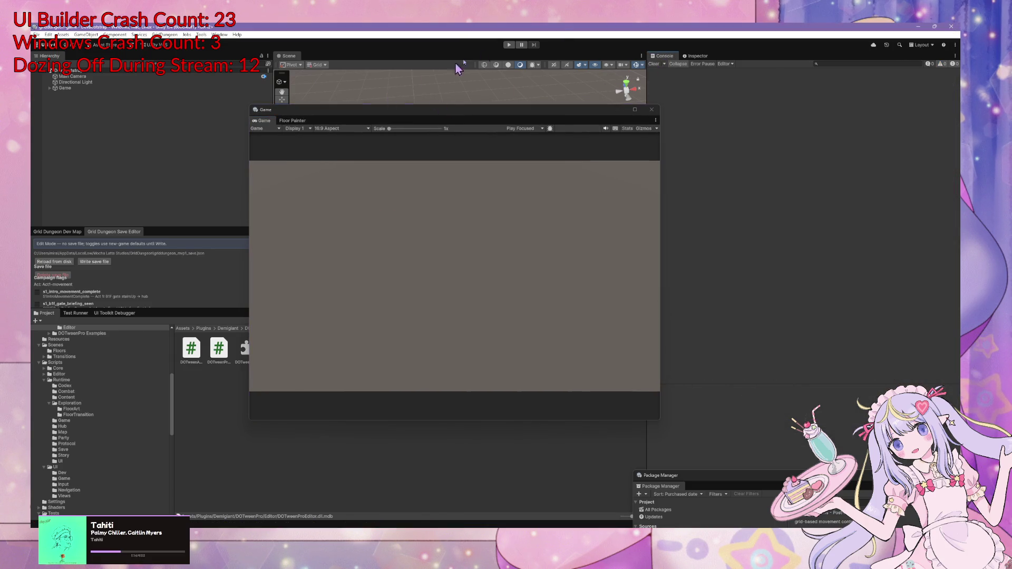
Start play mode and walk the party east across s1_B1F to cell 15,8
click(509, 46)
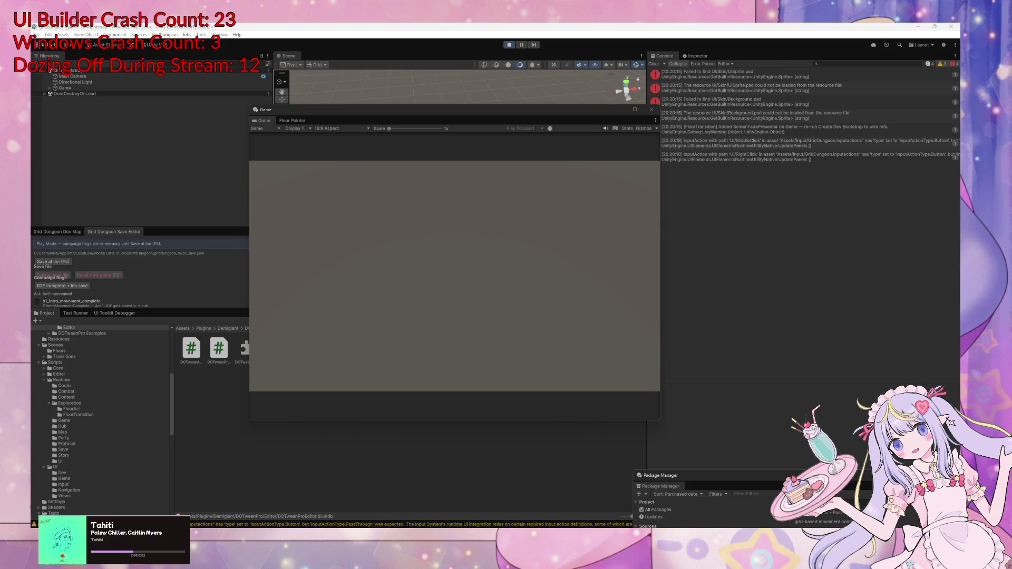
click(490, 276)
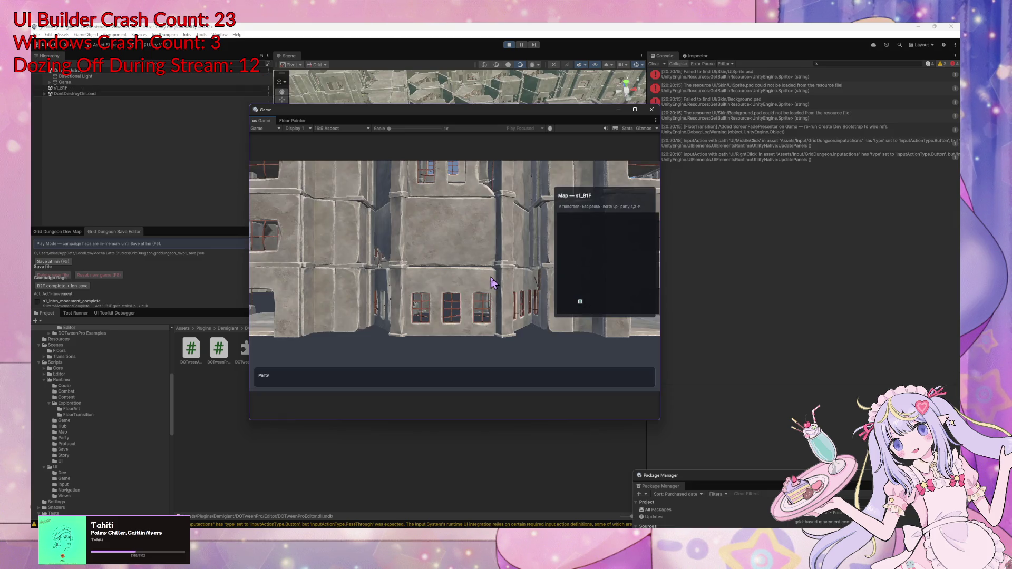
key(q)
key(w)
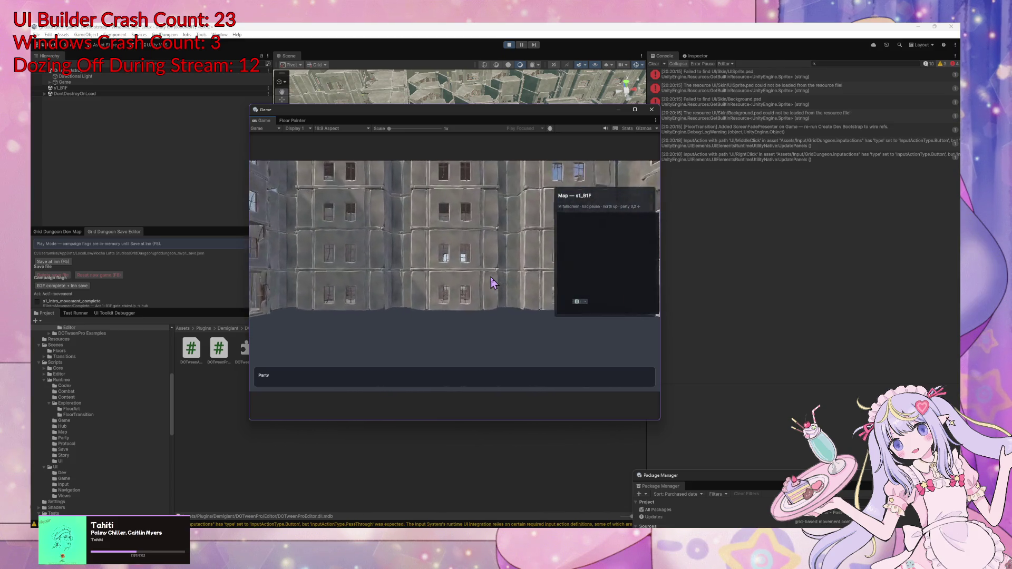
key(e)
key(e)
key(w)
key(w)
key(w)
key(w)
key(w)
key(w)
key(q)
key(w)
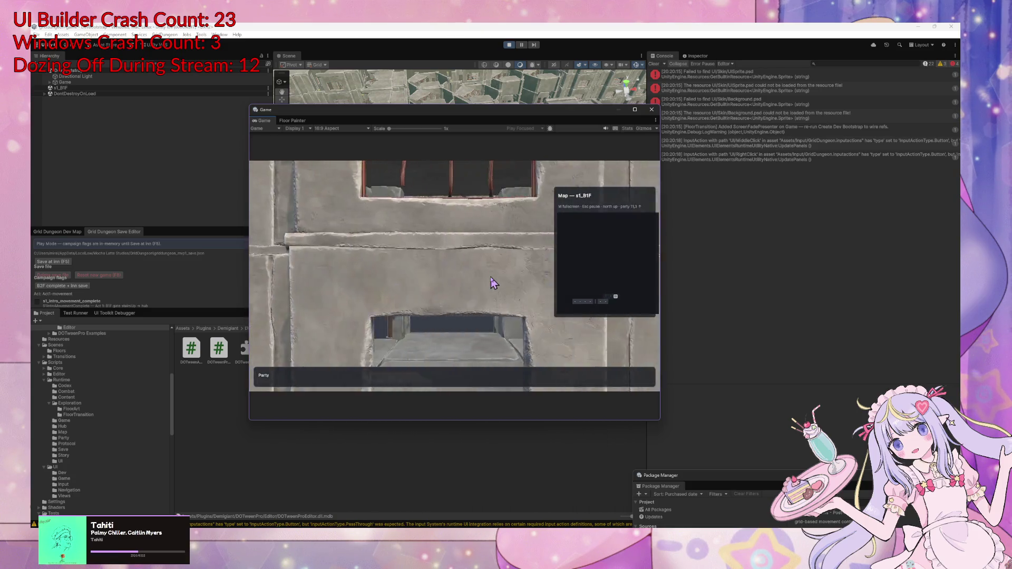
key(e)
key(w)
key(q)
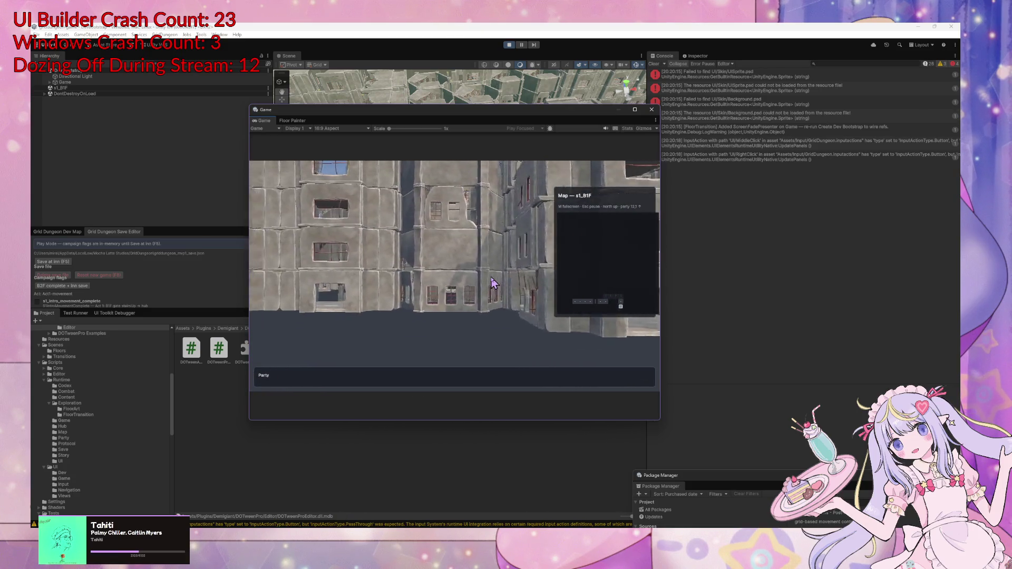
key(w)
key(e)
key(w)
key(w)
key(q)
key(w)
key(w)
key(w)
key(q)
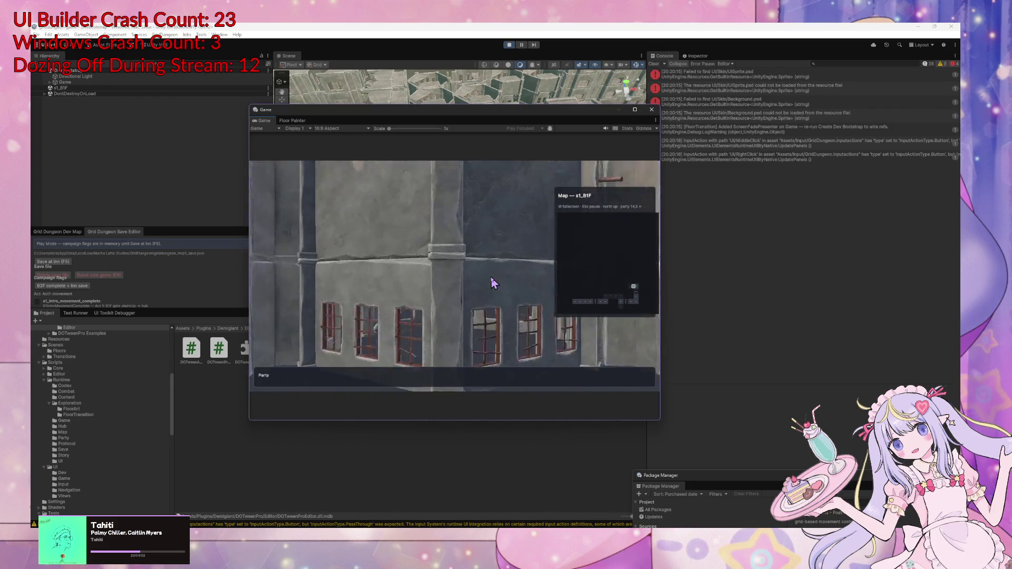
key(q)
key(w)
key(w)
key(w)
key(q)
key(w)
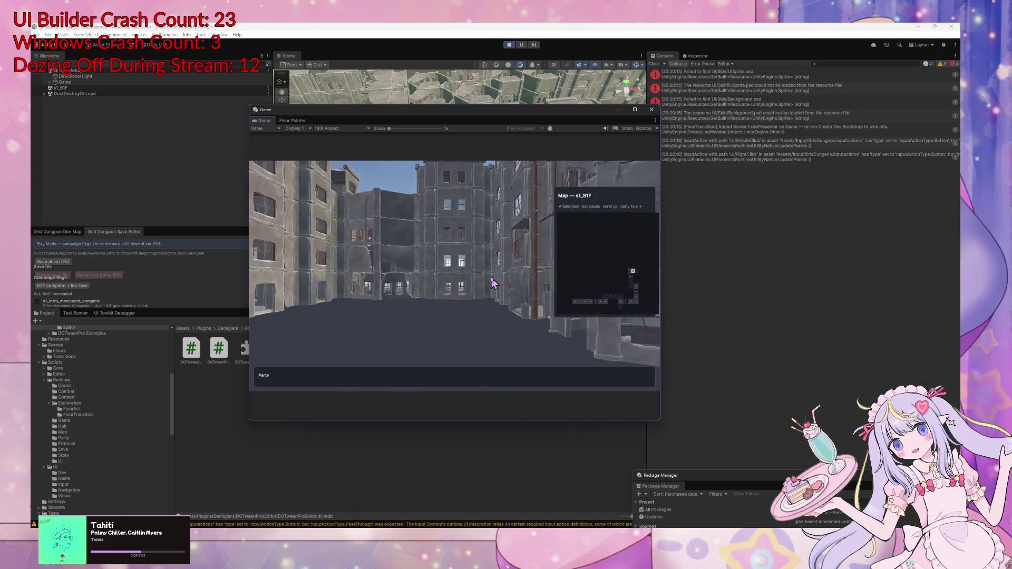
Walk on to cell 12,11, explore toward cell 17,15, and return to 12,11
key(w)
key(q)
key(w)
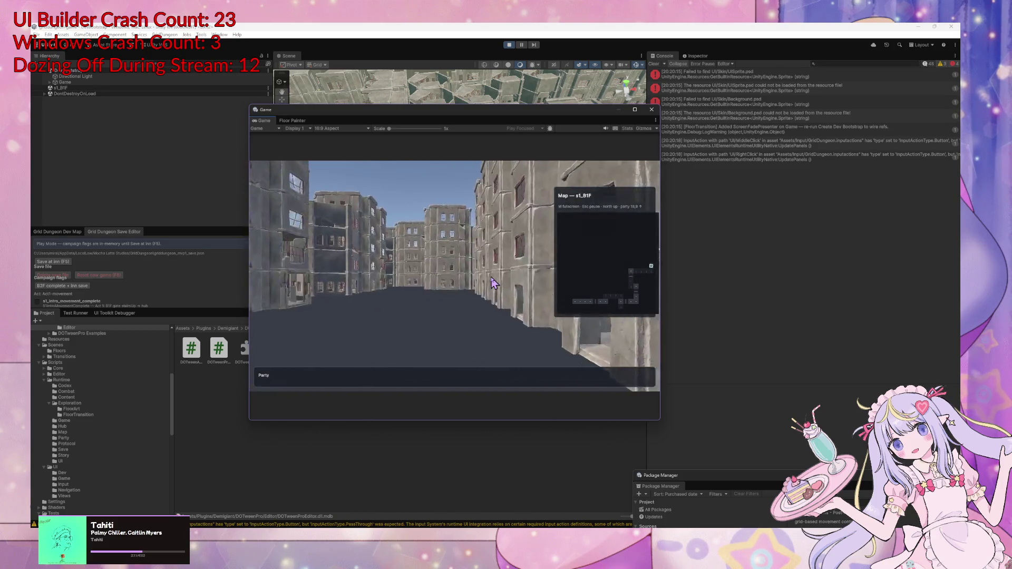
key(w)
key(e)
key(w)
key(w)
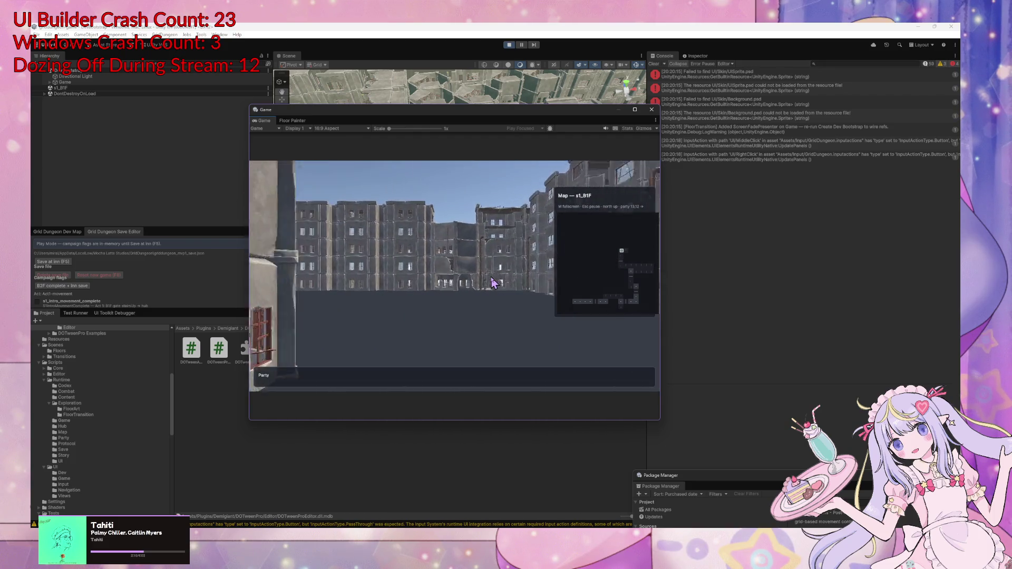
key(w)
key(q)
key(w)
key(w)
key(w)
key(q)
key(w)
key(w)
key(w)
key(w)
key(w)
key(q)
key(w)
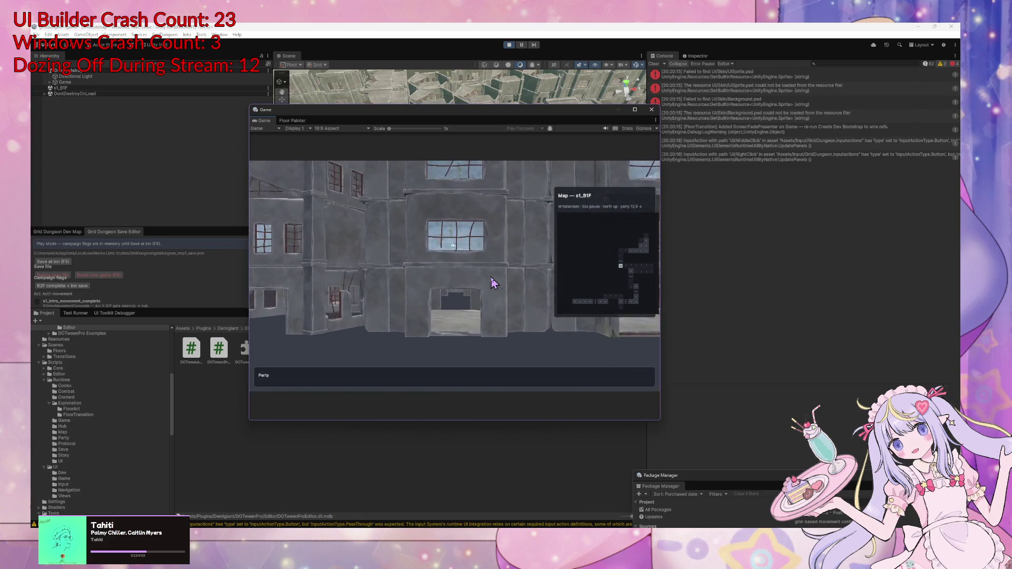
key(q)
key(q)
key(w)
key(w)
key(d)
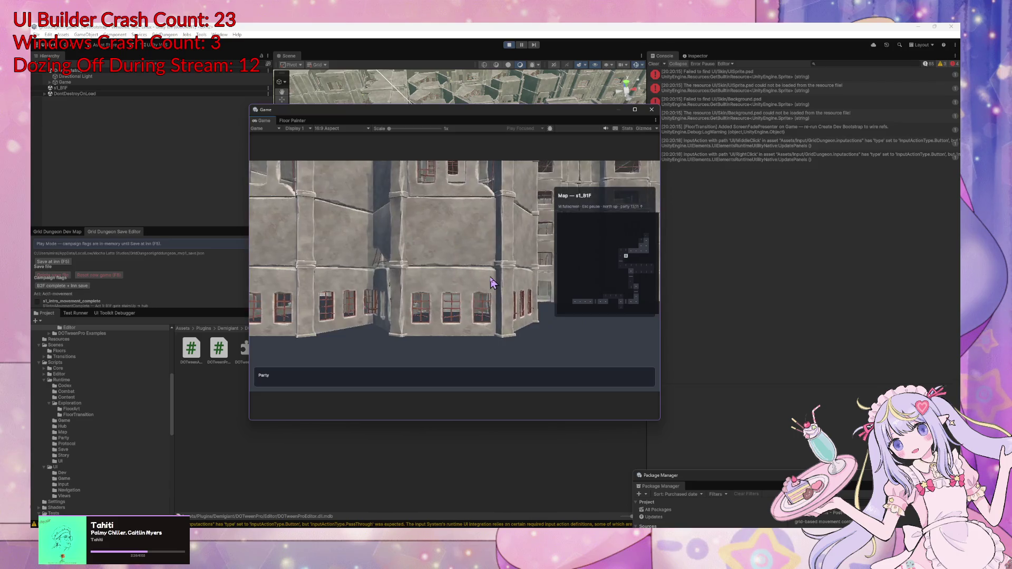
key(q)
key(q)
key(d)
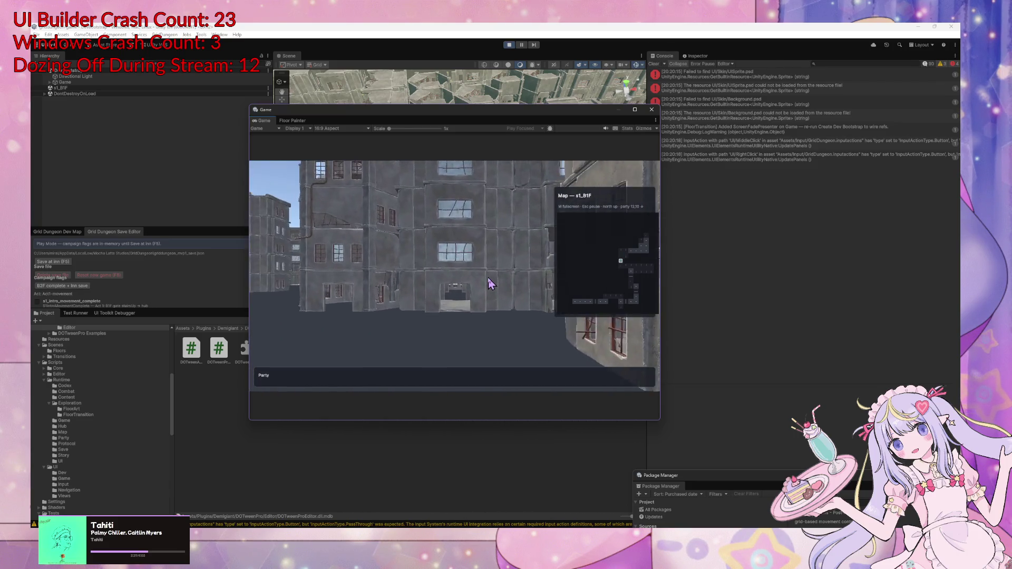
Reach the gate at cell 10,8, dismiss the Navigator briefing and walk into the floor transition
key(w)
key(q)
key(w)
key(e)
key(w)
key(w)
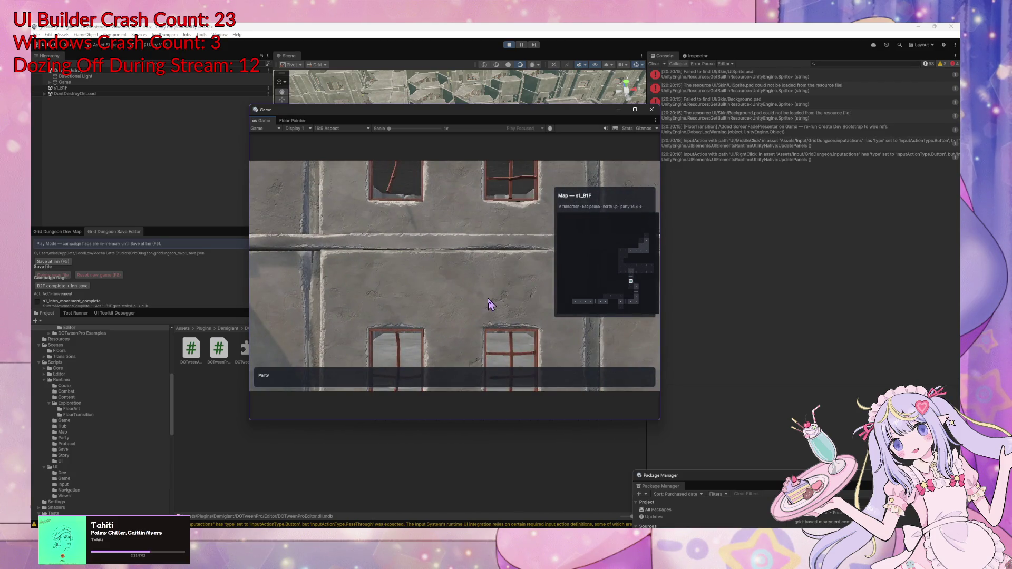
key(w)
key(a)
key(a)
key(e)
key(w)
key(w)
key(e)
key(w)
key(w)
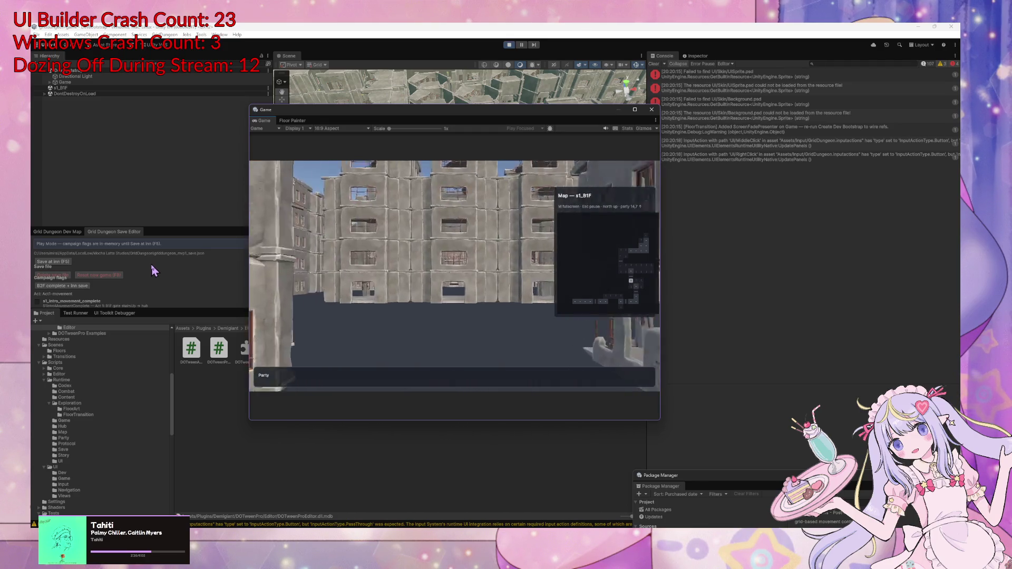
key(w)
key(q)
key(w)
key(w)
key(w)
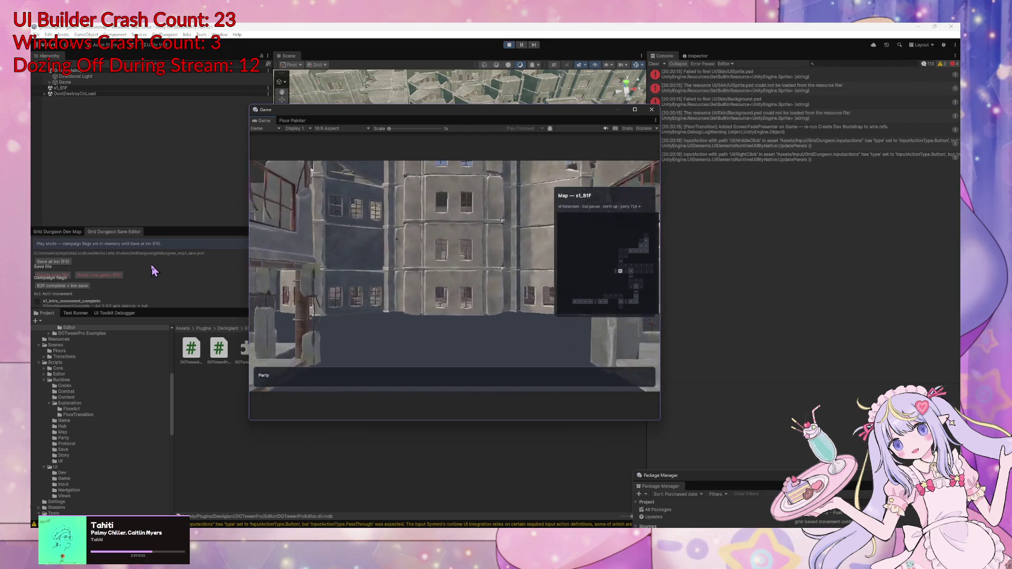
key(w)
key(e)
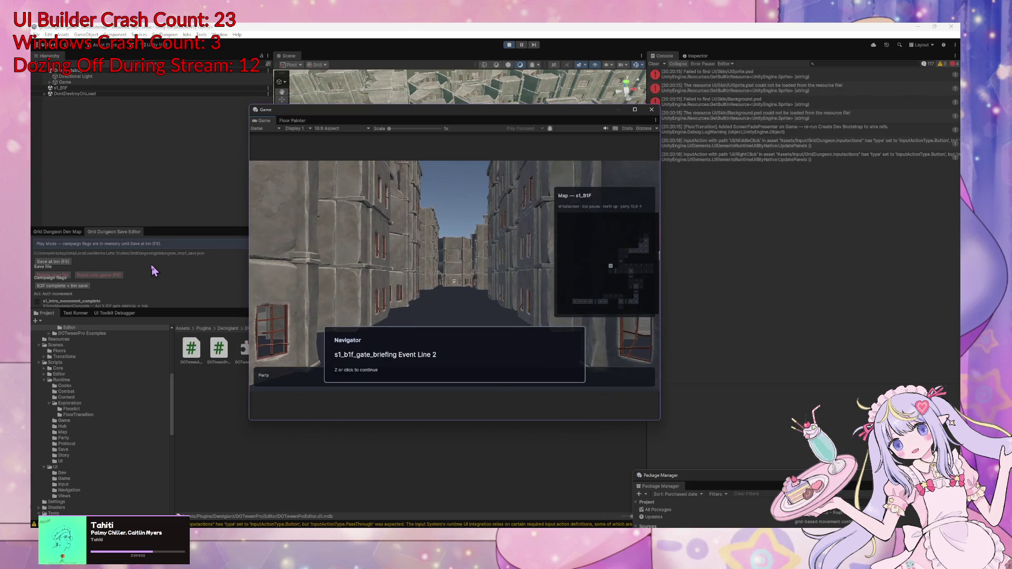
key(z)
key(w)
key(w)
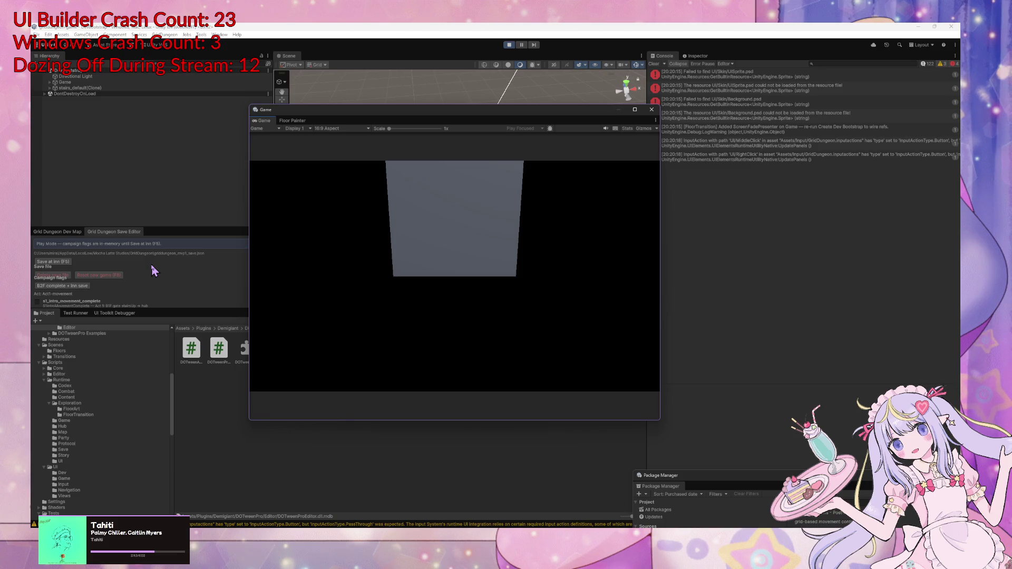
Pass the Explorers Guild menu, descend the stairs to s1_B2F, and return to Cursor
key(z)
key(z)
key(Up)
key(z)
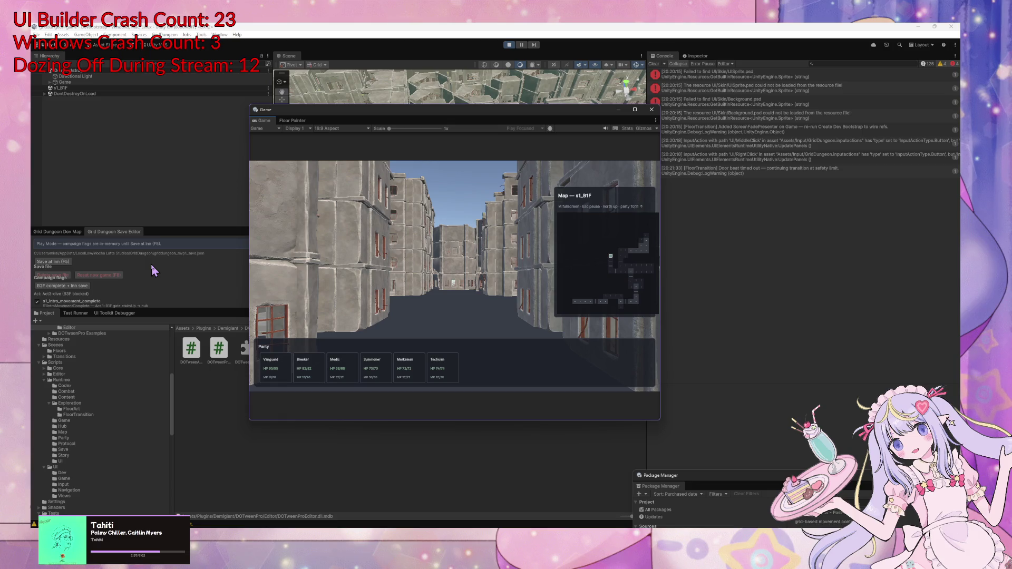
key(Up)
key(Up)
key(Up)
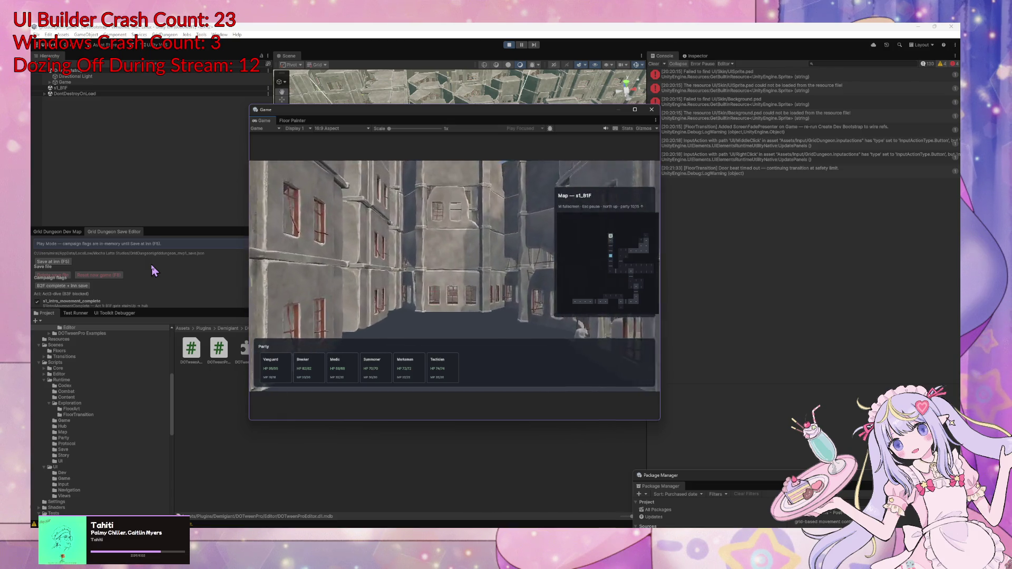
key(Up)
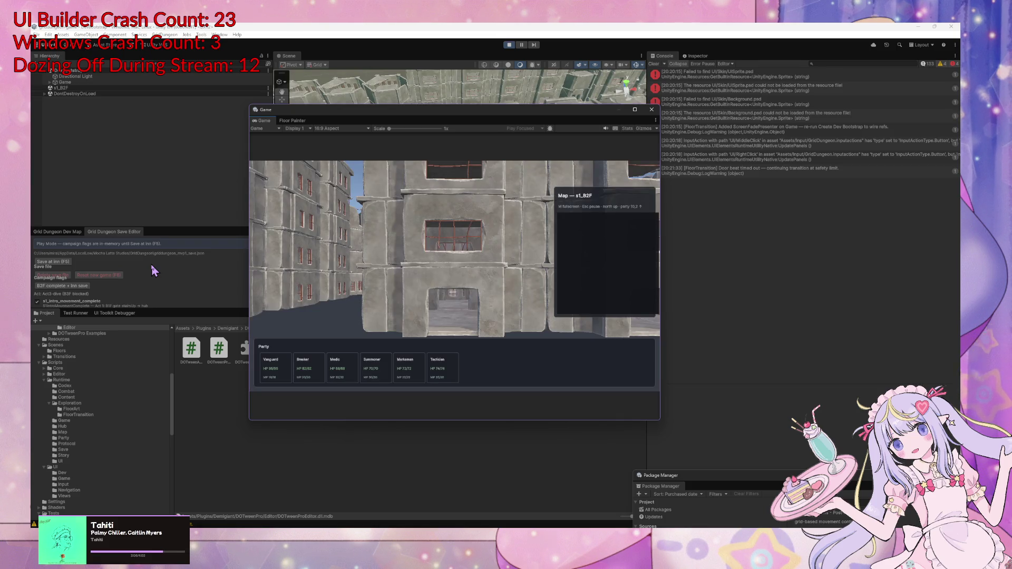
key(alt+Tab)
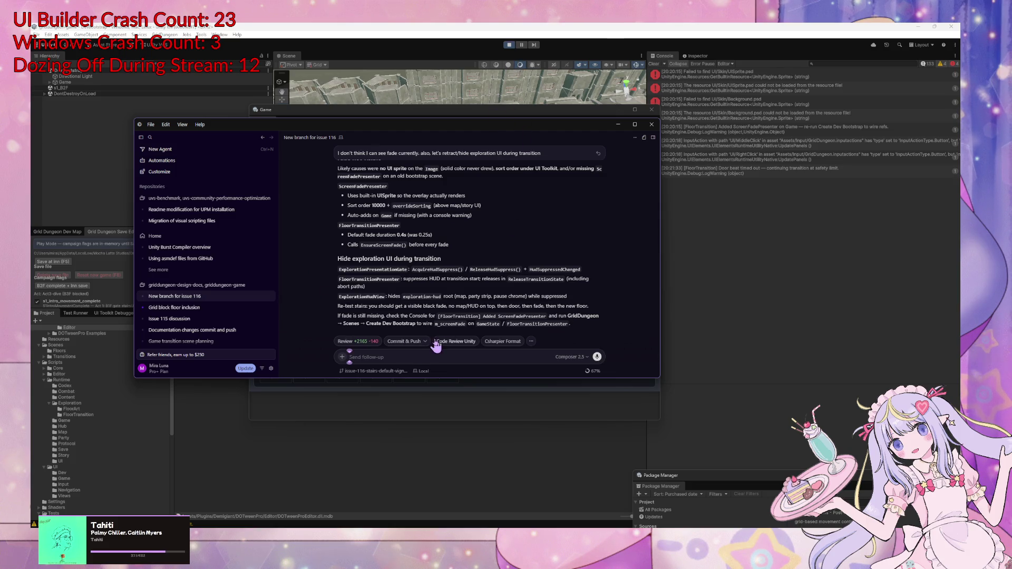
Stop the Unity playtest and clear the old Console messages
click(513, 51)
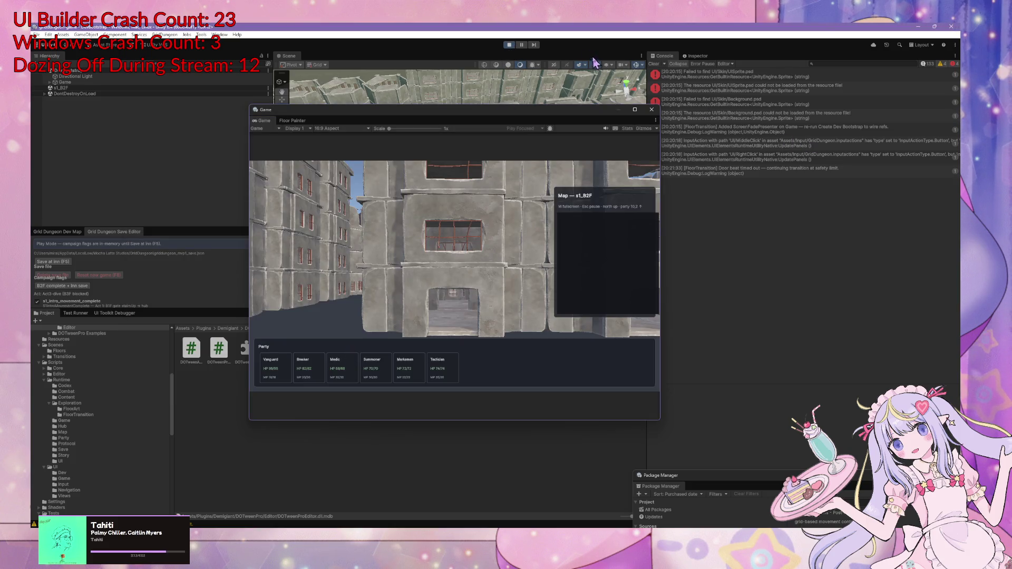
click(509, 45)
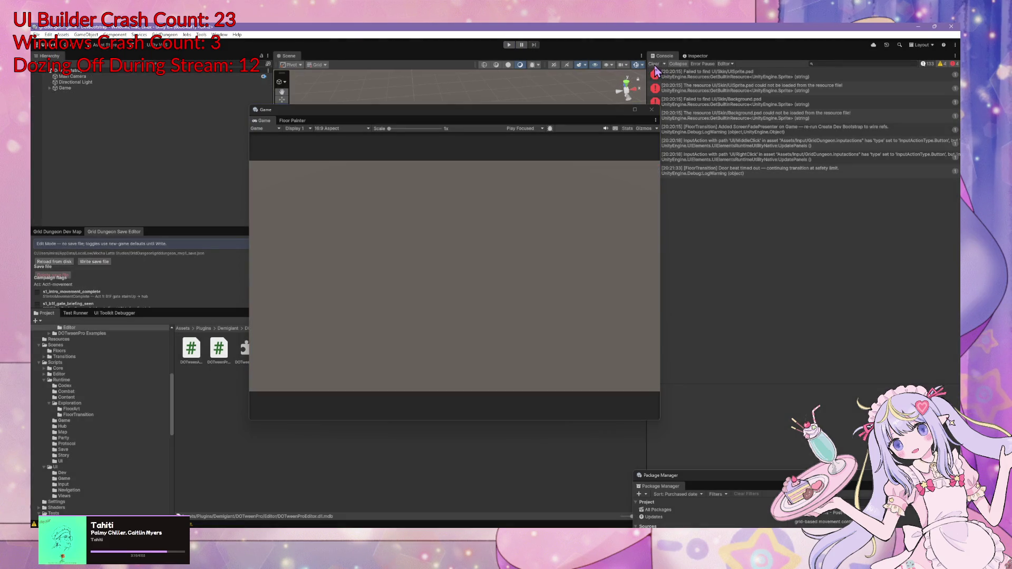
click(654, 65)
Tell the agent the level sometimes appears before the final unfade, and ask it to double check
key(alt+Tab)
text(fade is working now but sometimes)
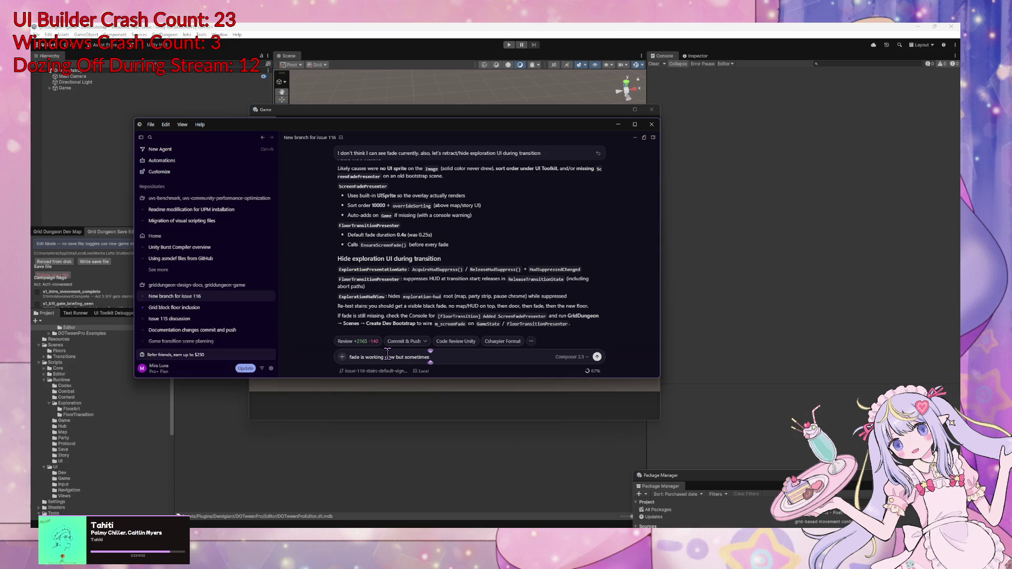
text( level a)
text(ppears before)
text( ;unf)
key(BackSpace)
key(BackSpace)
key(BackSpace)
text(fade)
text( unfade at the)
key(BackSpace)
key(BackSpace)
text(end p)
text(ppens. )
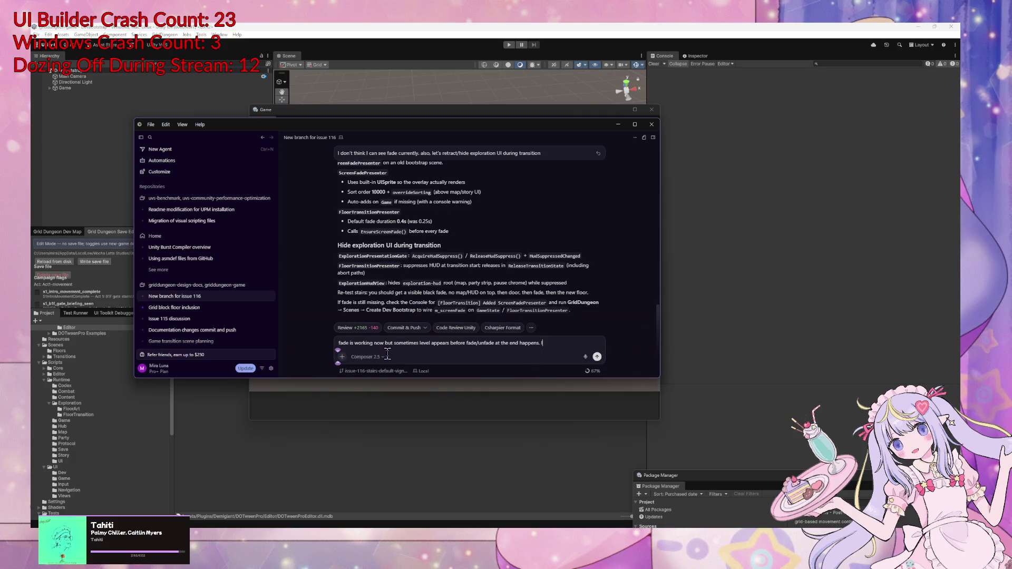
text(let's uble check)
key(Return)
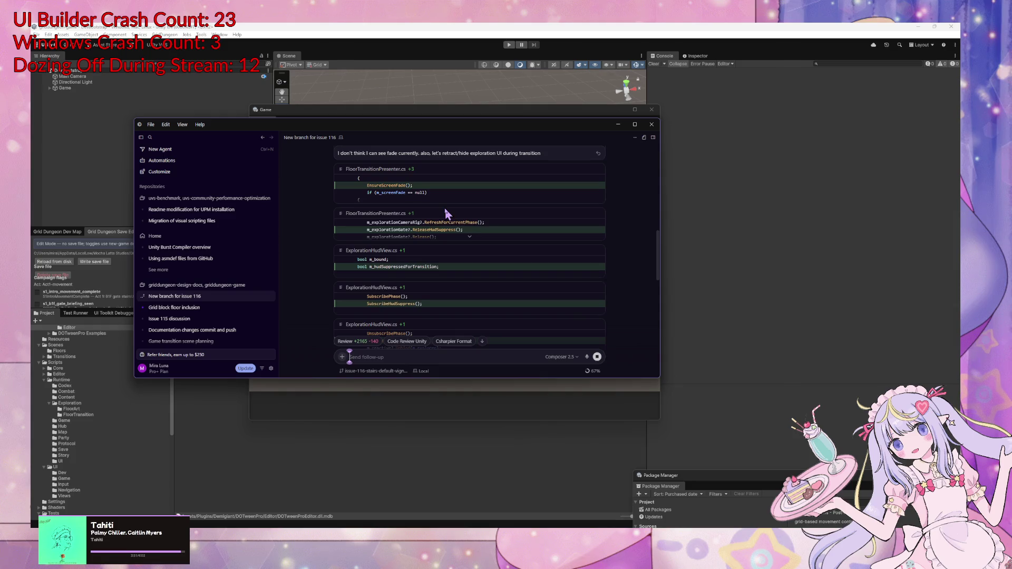
Review the agent's earlier fade and HUD diffs while it reworks FloorTransitionPresenter.cs
scroll(466, 228, up, 5)
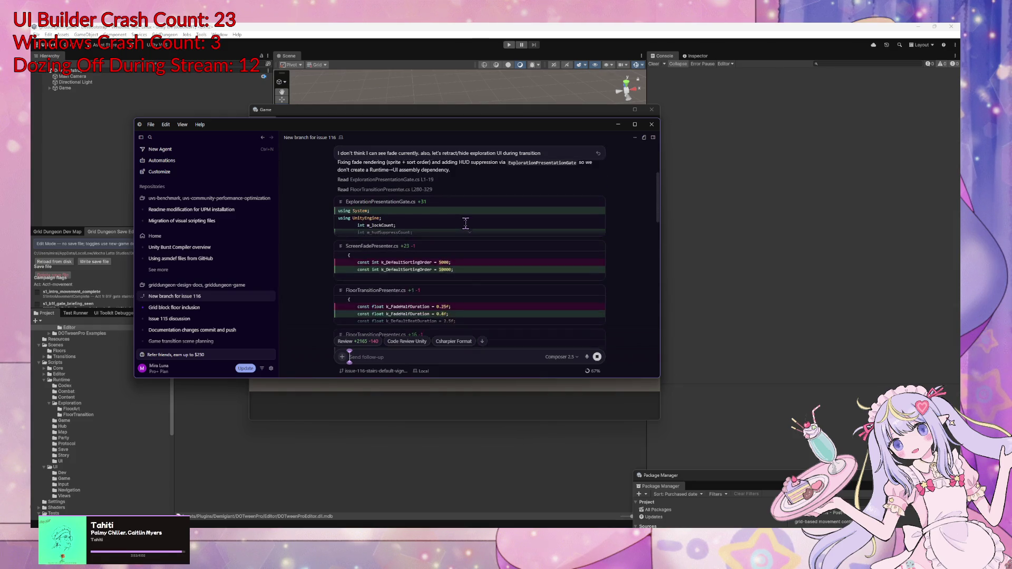
scroll(466, 227, up, 1)
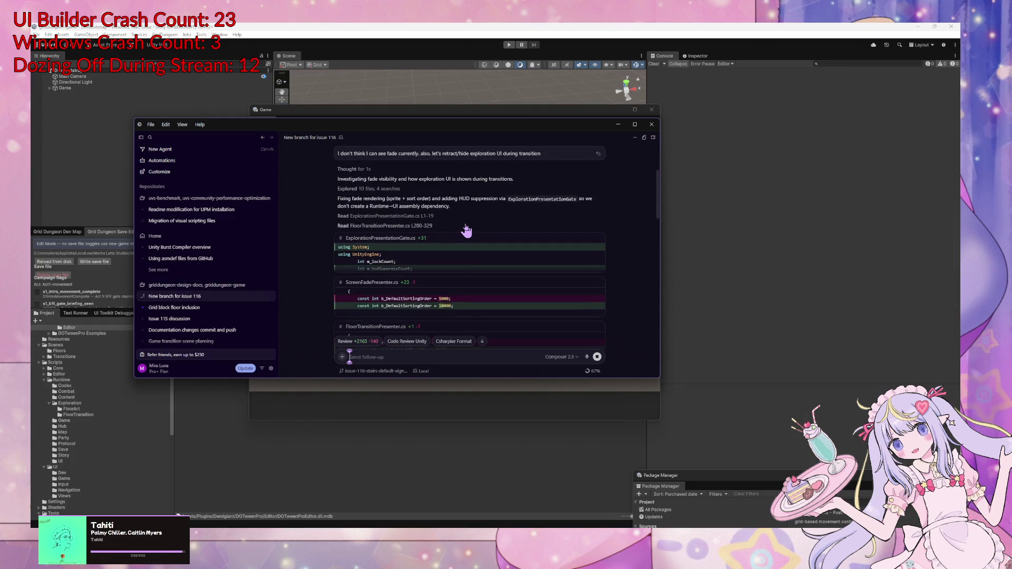
scroll(395, 211, down, 5)
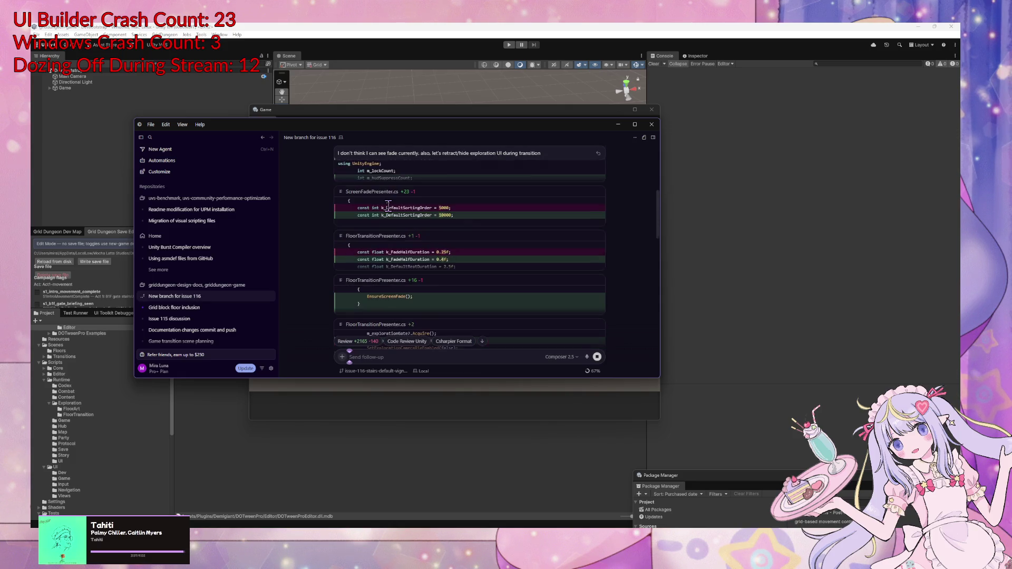
scroll(395, 211, down, 5)
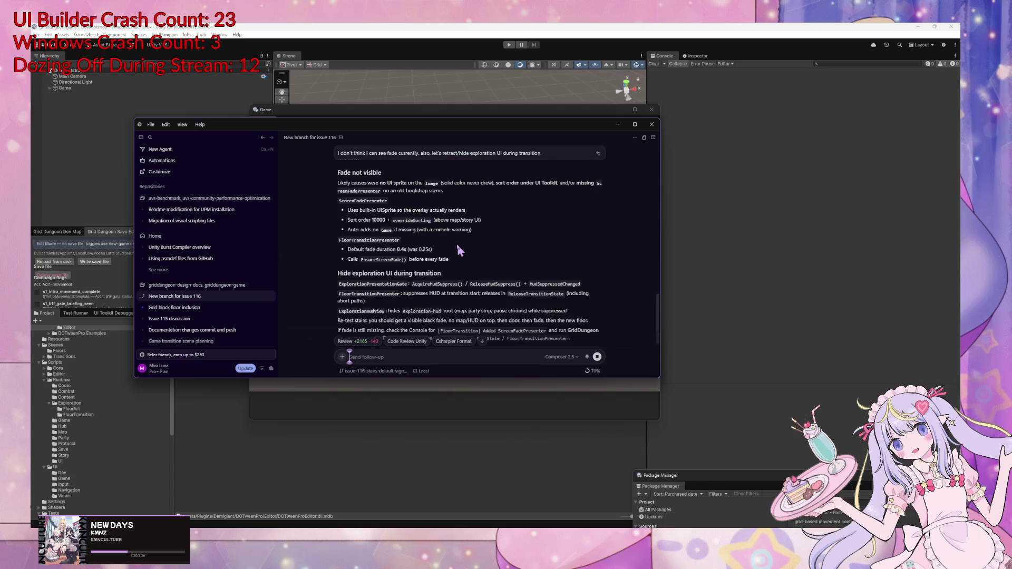
scroll(458, 249, up, 1)
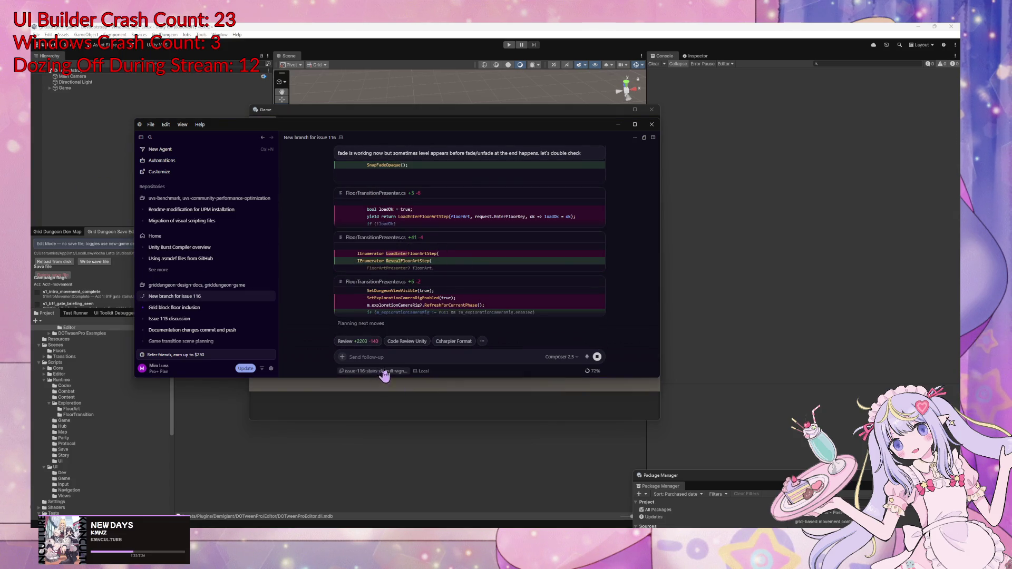
click(349, 357)
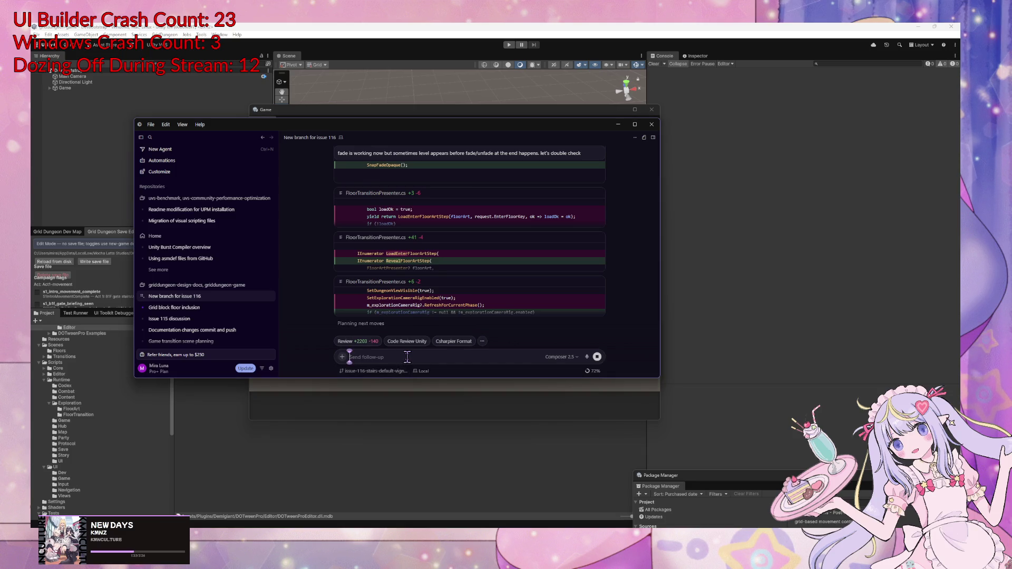
Run a fresh Unity playtest on floor s1_B1F with the Game view in front
click(508, 45)
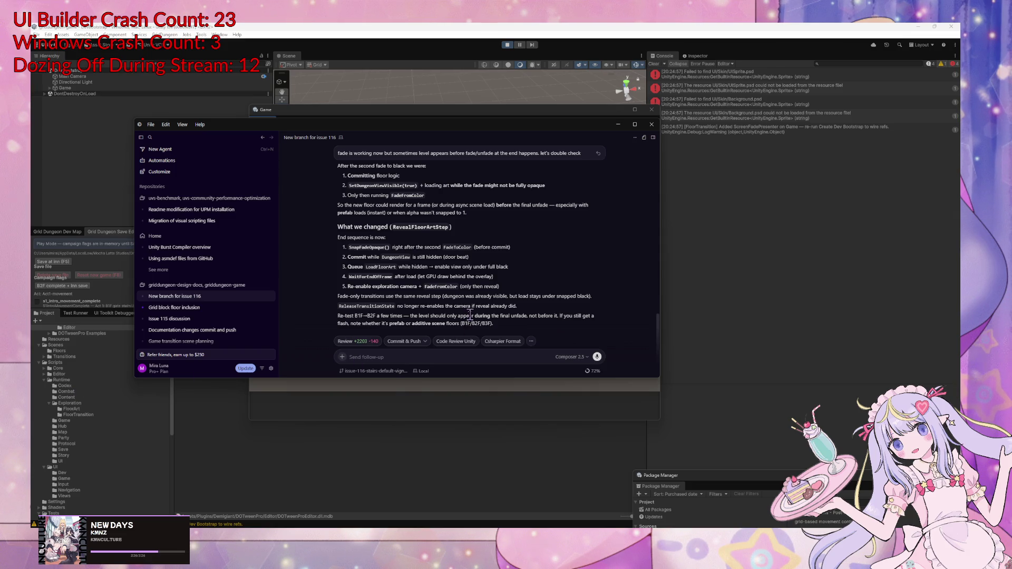
click(731, 303)
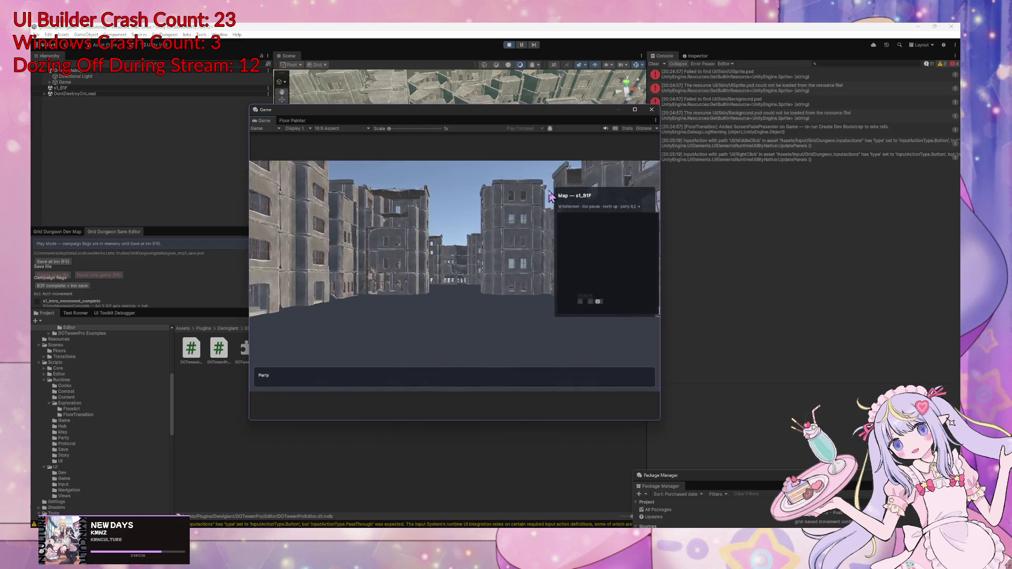
Walk the party to the s1_B1F stairs, dismissing the Navigator dialog, and fade back to Guild town
key(w)
key(w)
key(w)
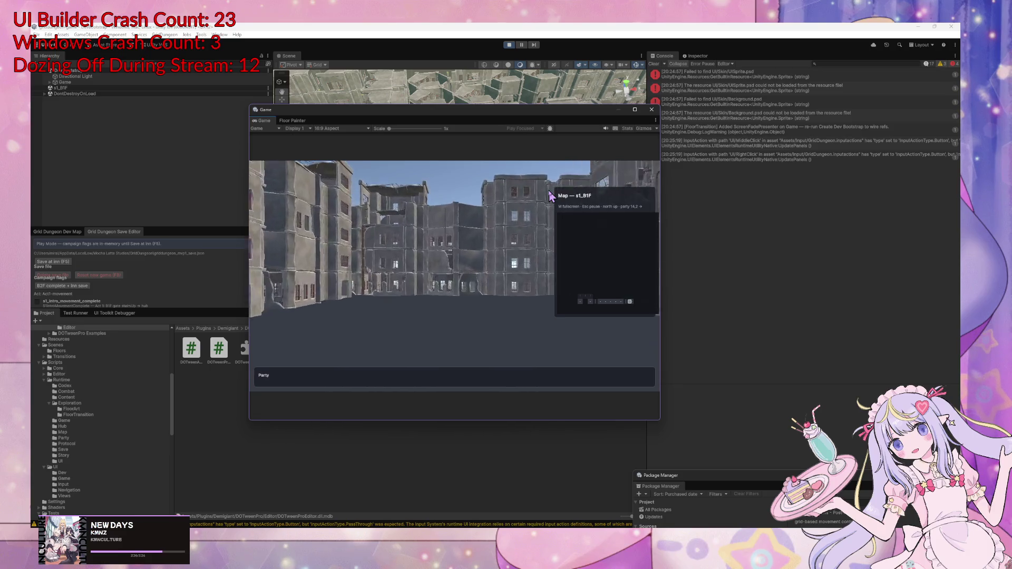
key(w)
key(a)
key(w)
key(w)
key(w)
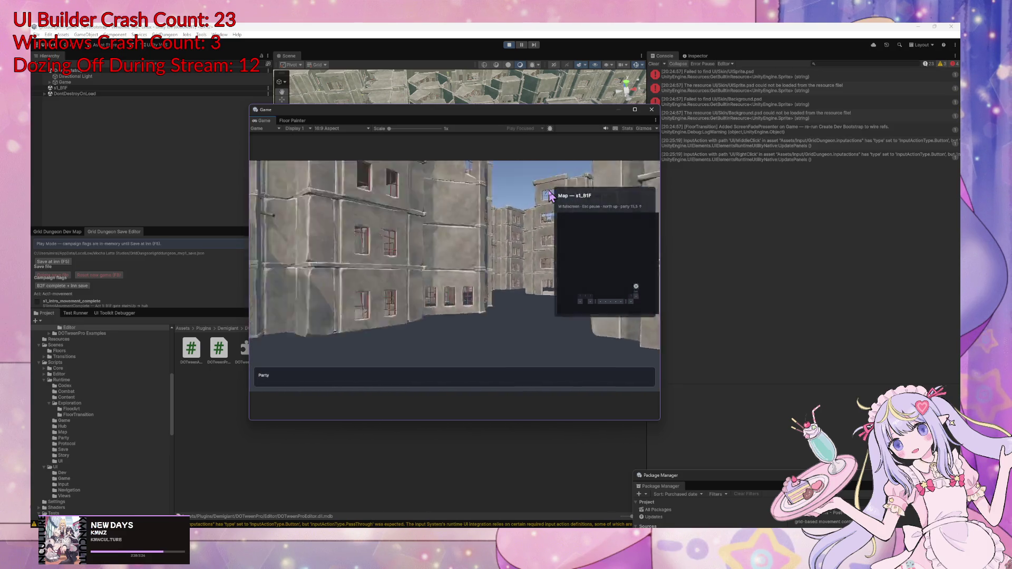
key(w)
key(w)
key(w)
key(a)
key(w)
key(w)
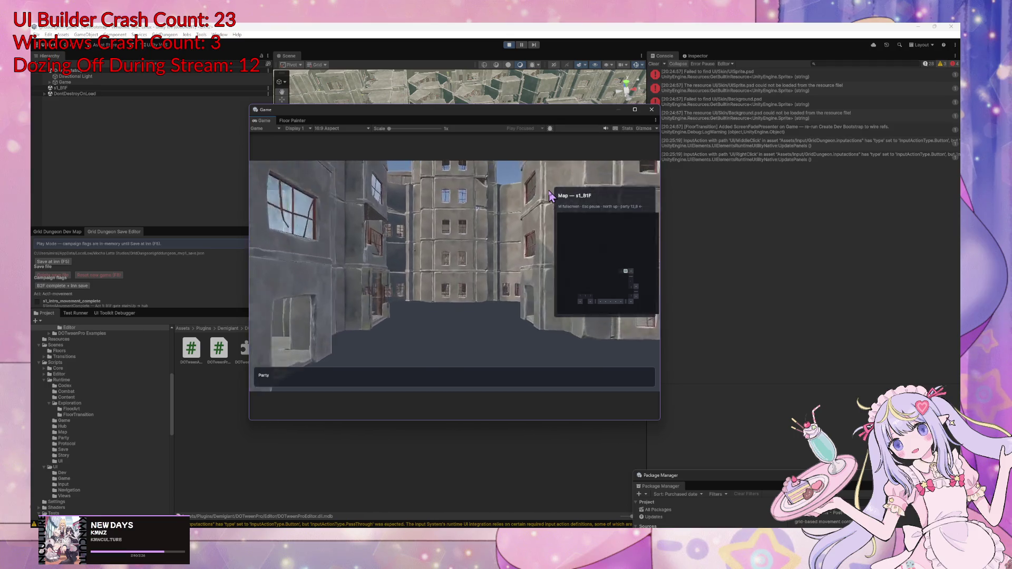
key(w)
key(w)
key(w)
key(d)
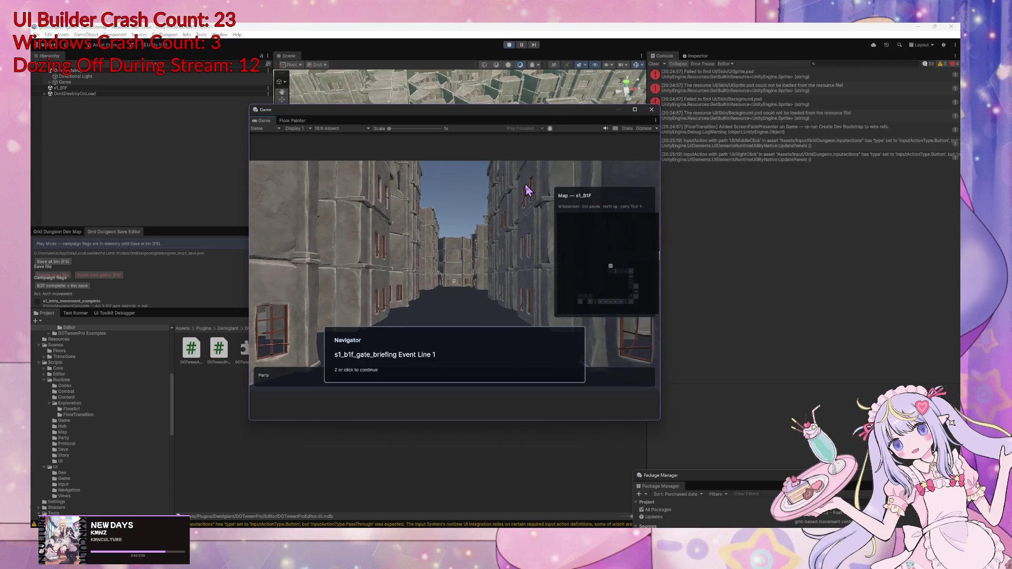
key(z)
key(w)
key(w)
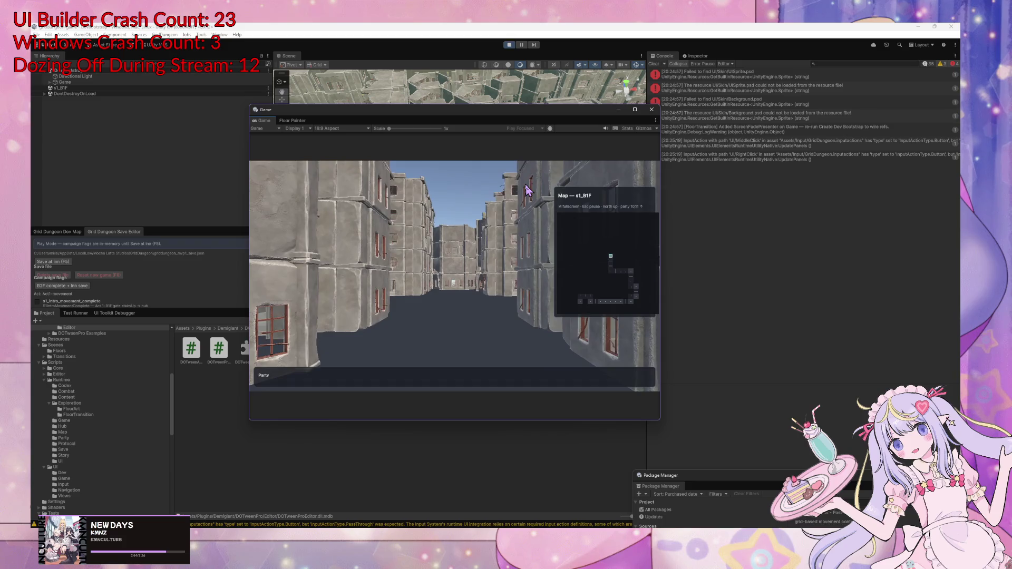
key(w)
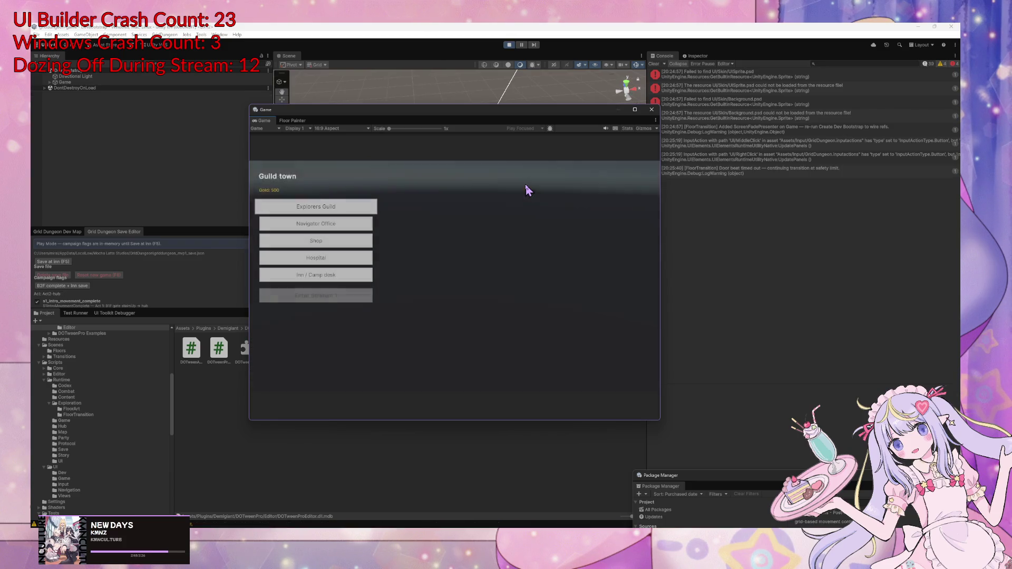
Assign all guild cores, enter the dungeon, and defeat the first dev_slime
key(Return)
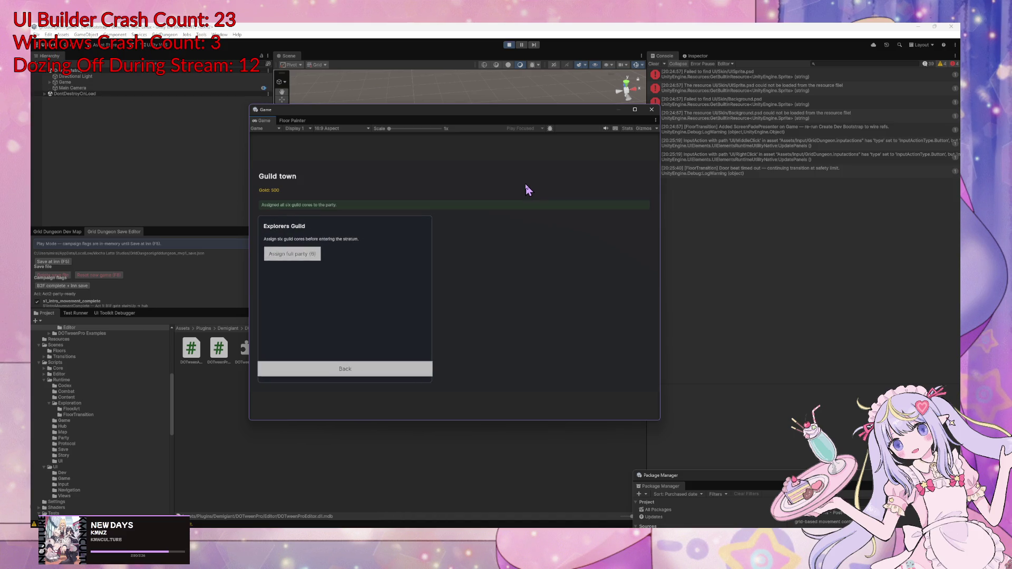
key(Return)
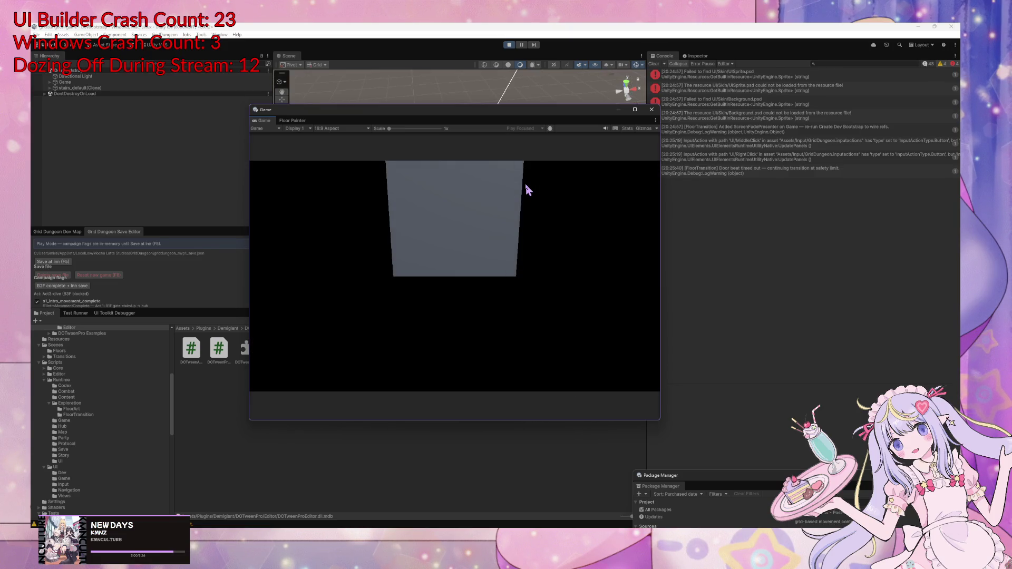
key(a)
key(w)
key(w)
key(w)
key(w)
key(w)
key(w)
key(d)
key(w)
key(w)
key(z)
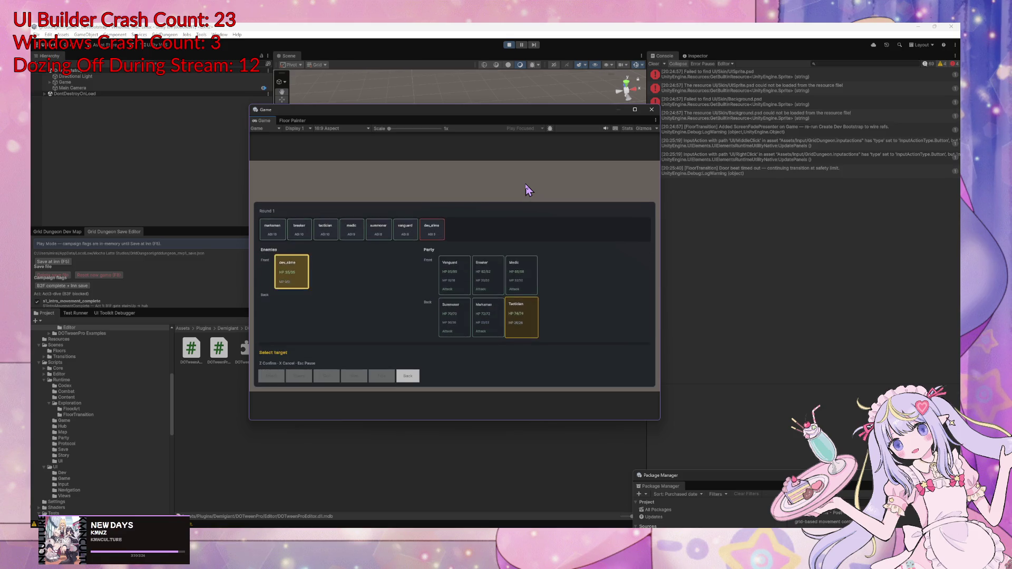
key(z)
Walk into the second dev_slime battle and win it with queued attacks
key(w)
key(d)
key(w)
key(d)
key(w)
key(w)
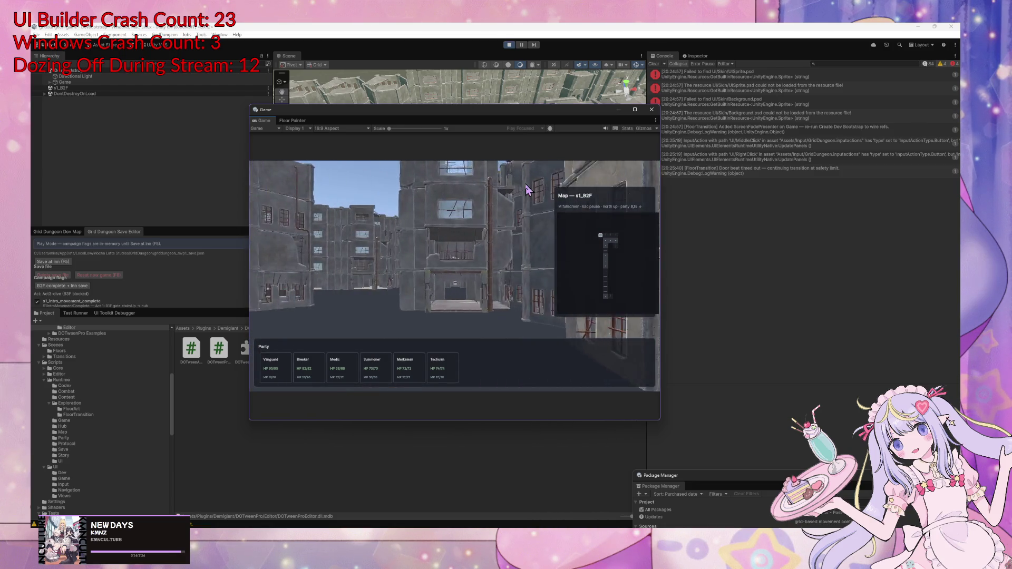
key(z)
key(z)
key(z)
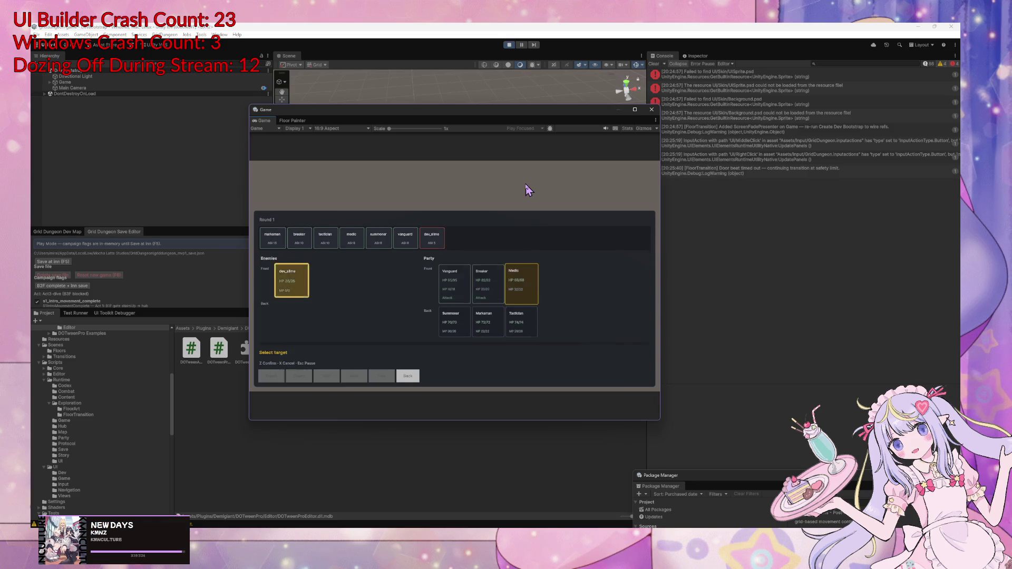
key(z)
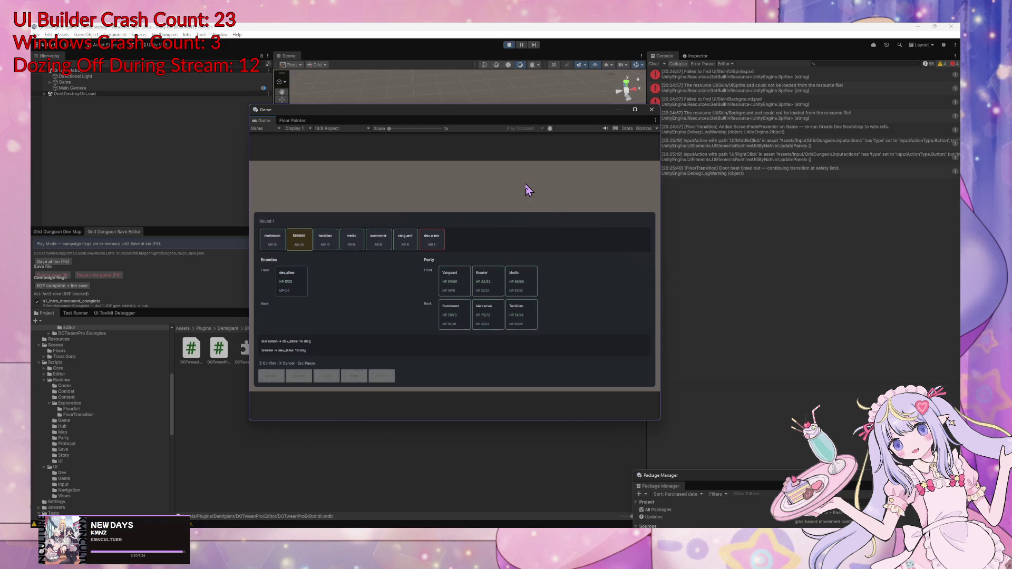
Walk the party down the long street to the end wall and the facing buildings
key(Right)
key(Up)
key(Up)
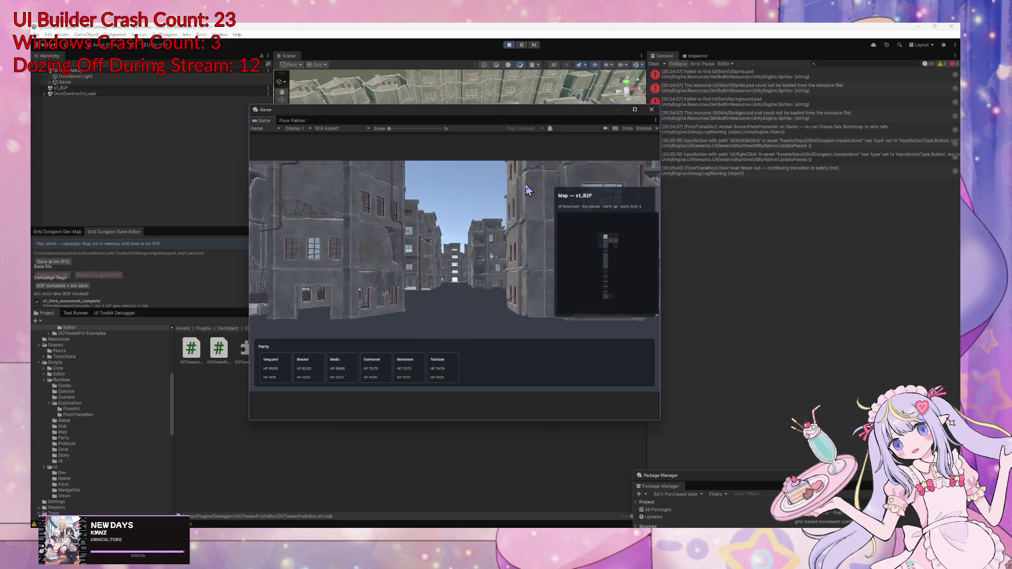
key(Up)
key(Up)
key(Up)
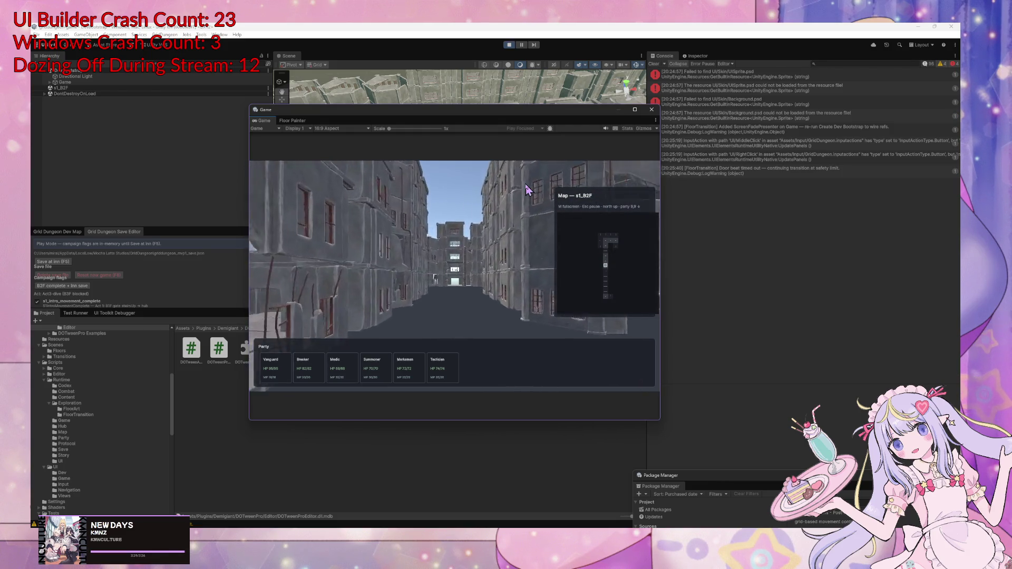
key(Up)
key(Up)
key(Up)
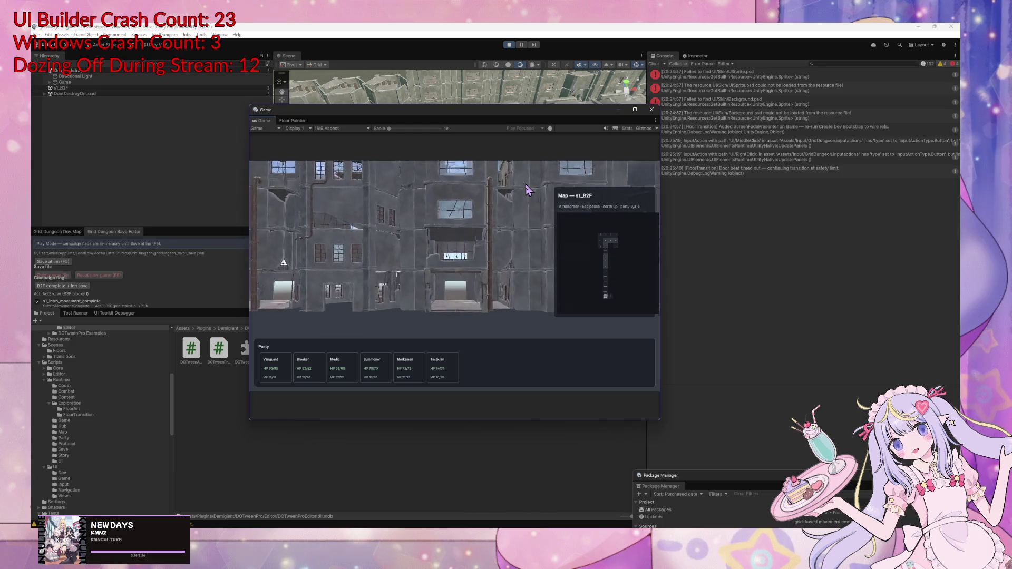
key(Right)
key(Right)
key(Up)
key(Right)
key(Up)
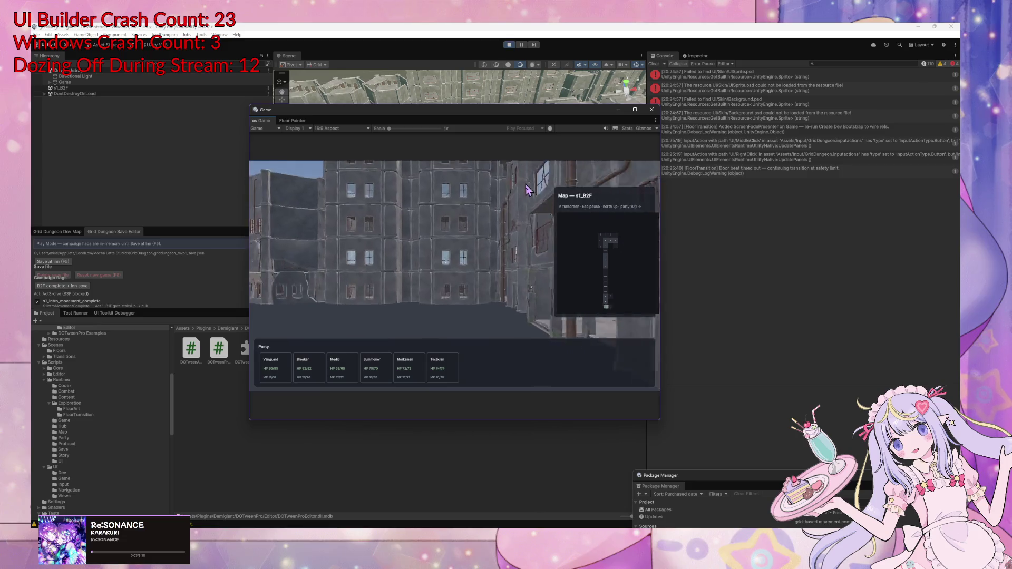
key(Left)
key(Right)
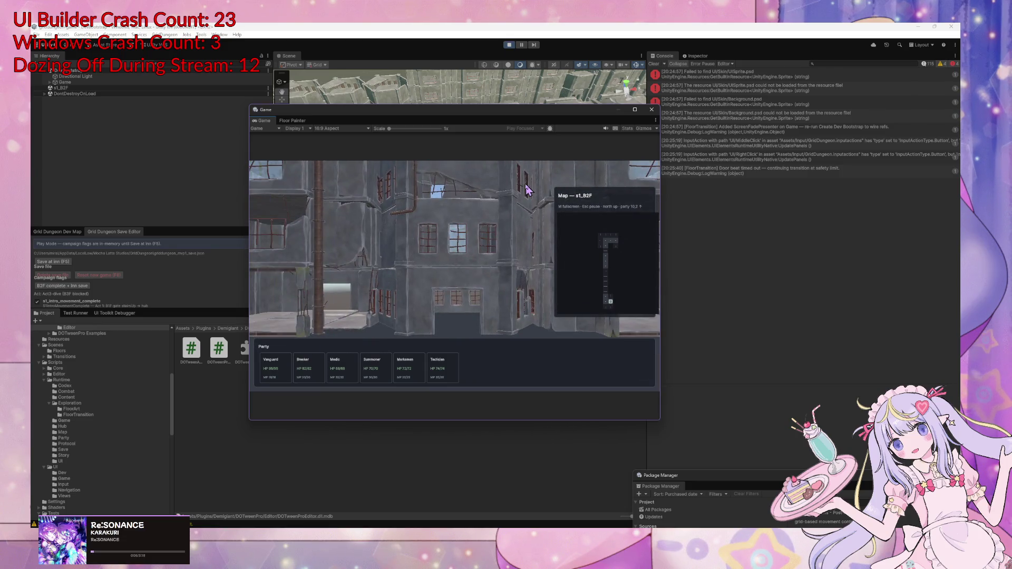
Show and enlarge the Dev Map panel, then walk onto the stairs to floor s1_B2F
click(57, 232)
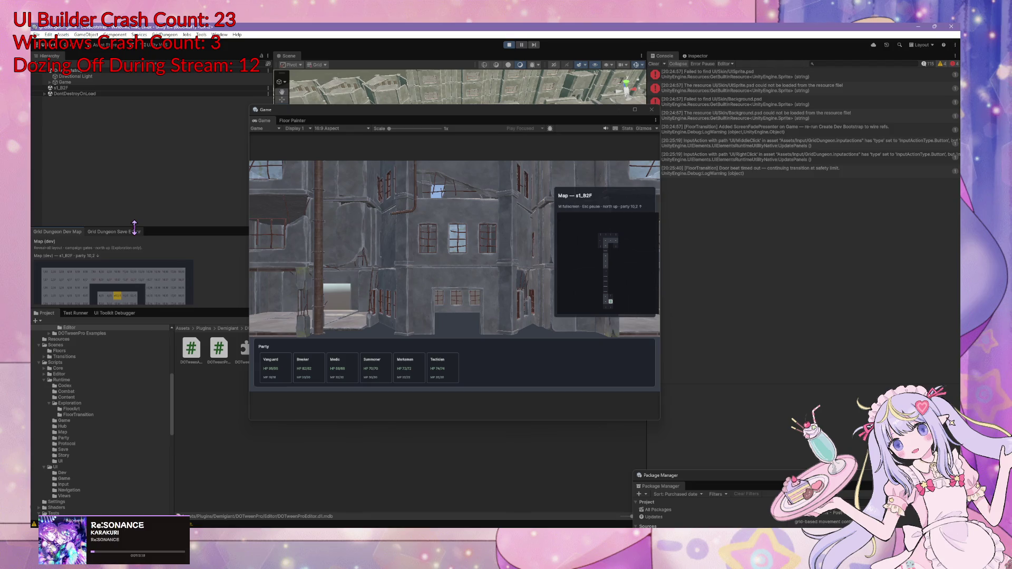
drag(133, 227, 133, 119)
click(353, 281)
key(Right)
key(Up)
key(Left)
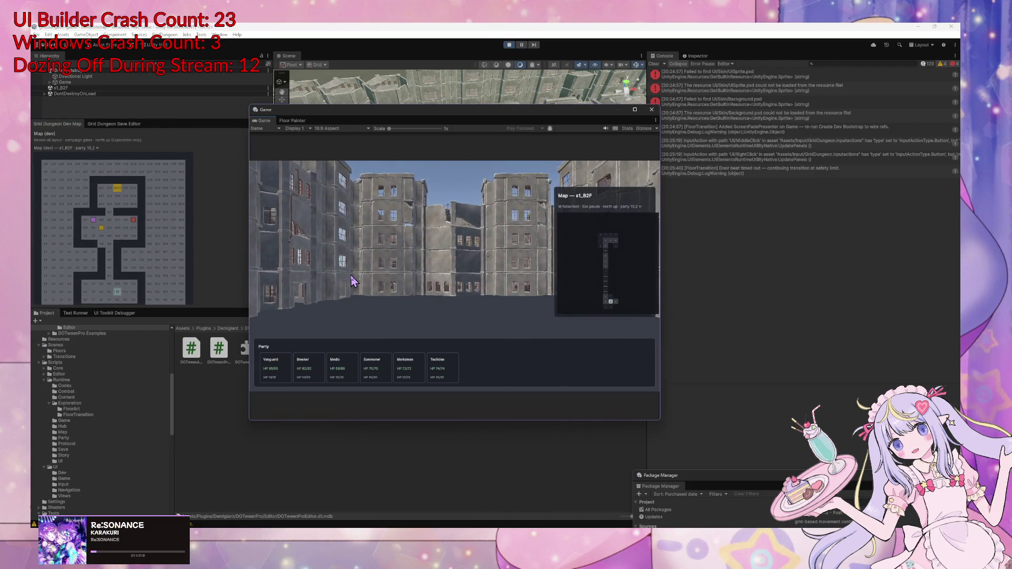
key(Up)
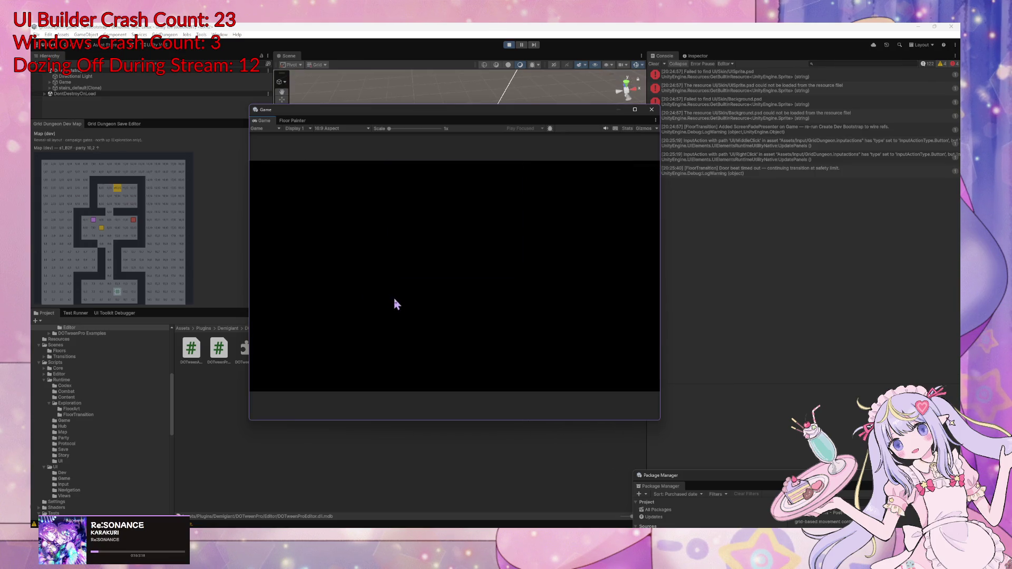
Take the stairs down, beat the dev_slime, then advance north and confirm attacks against alley_thug
key(Down)
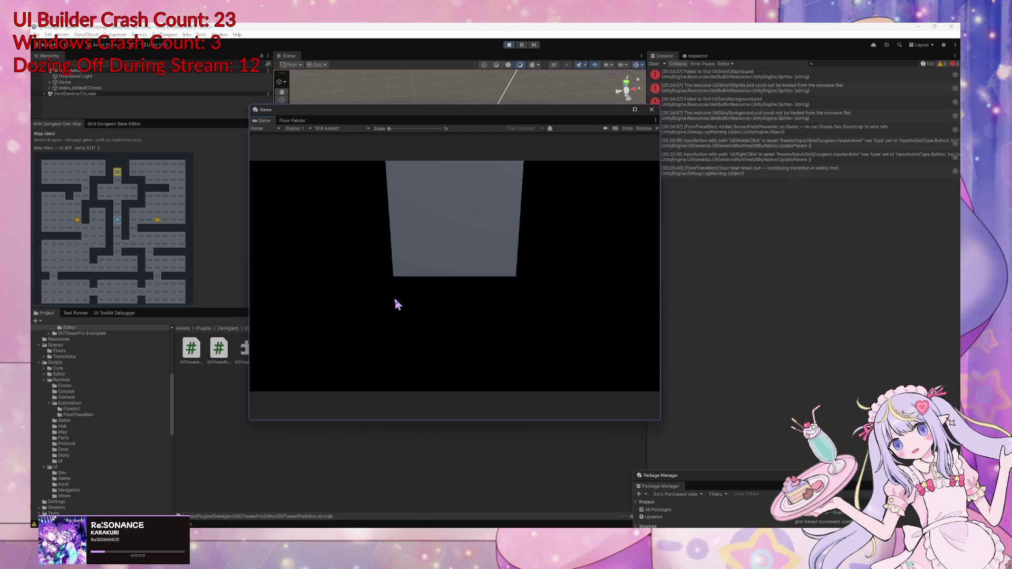
key(w)
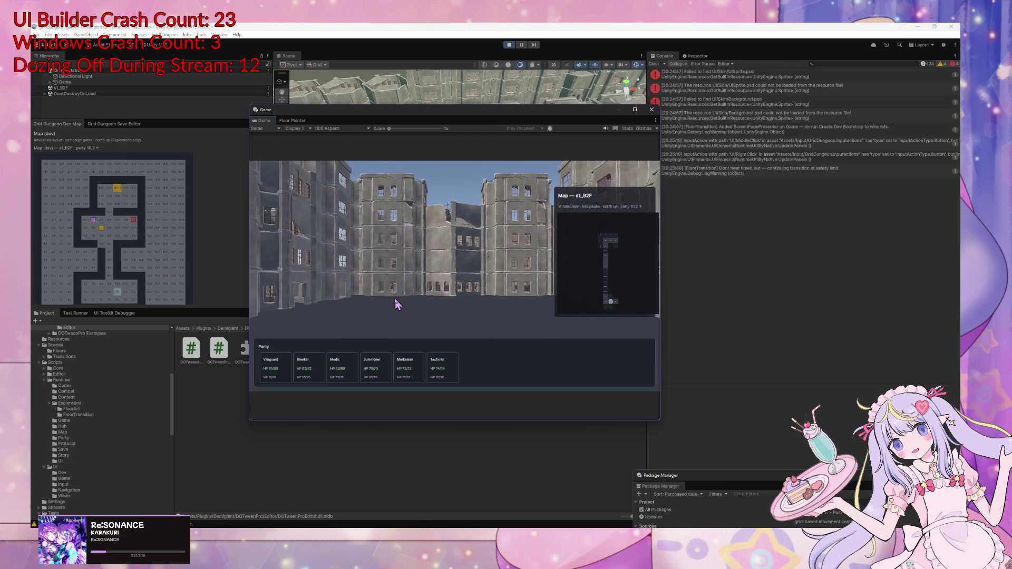
key(z)
key(z)
key(z)
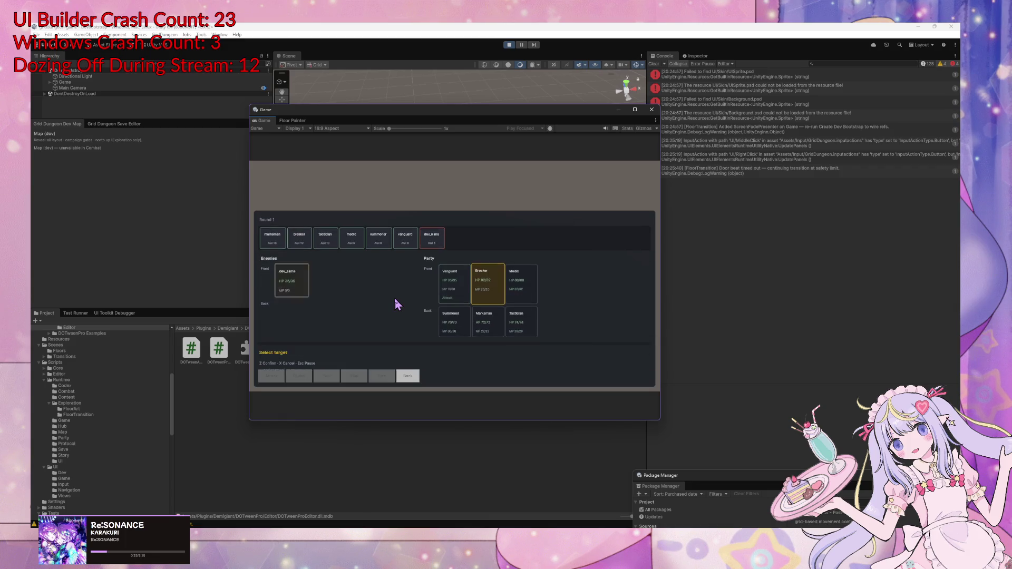
key(z)
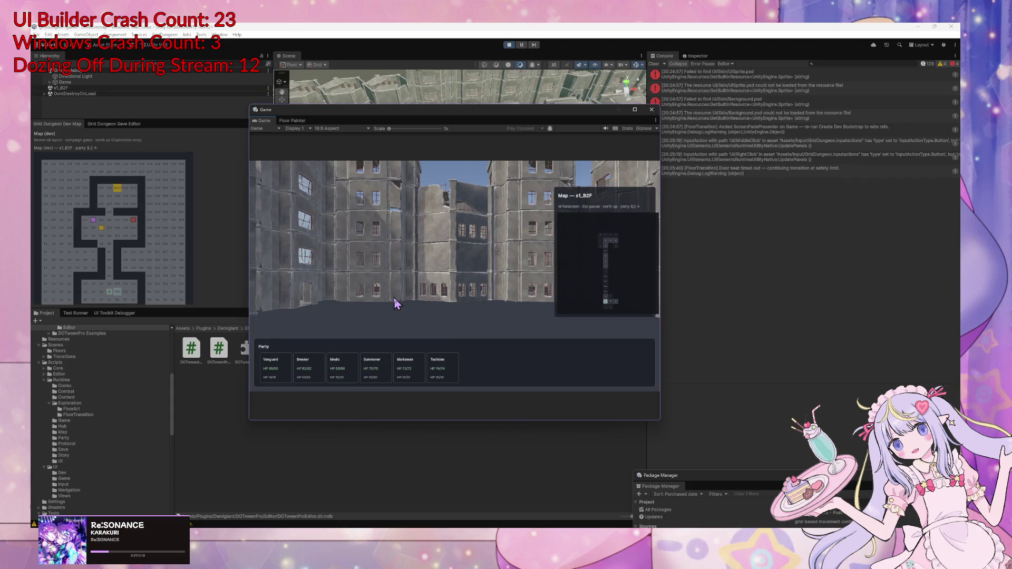
key(q)
key(w)
key(w)
key(w)
key(w)
key(w)
key(w)
key(z)
key(z)
key(z)
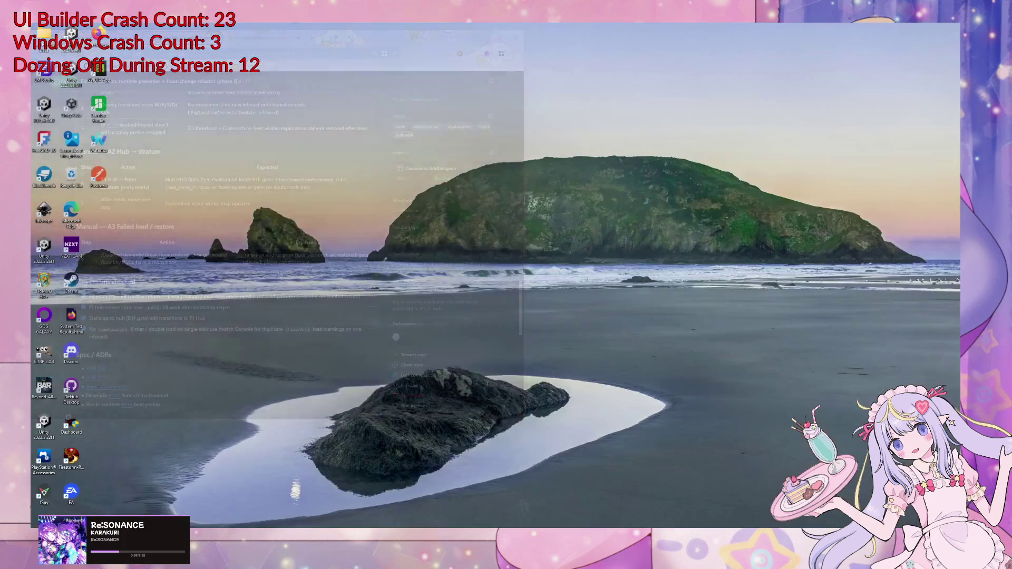
key(super+d)
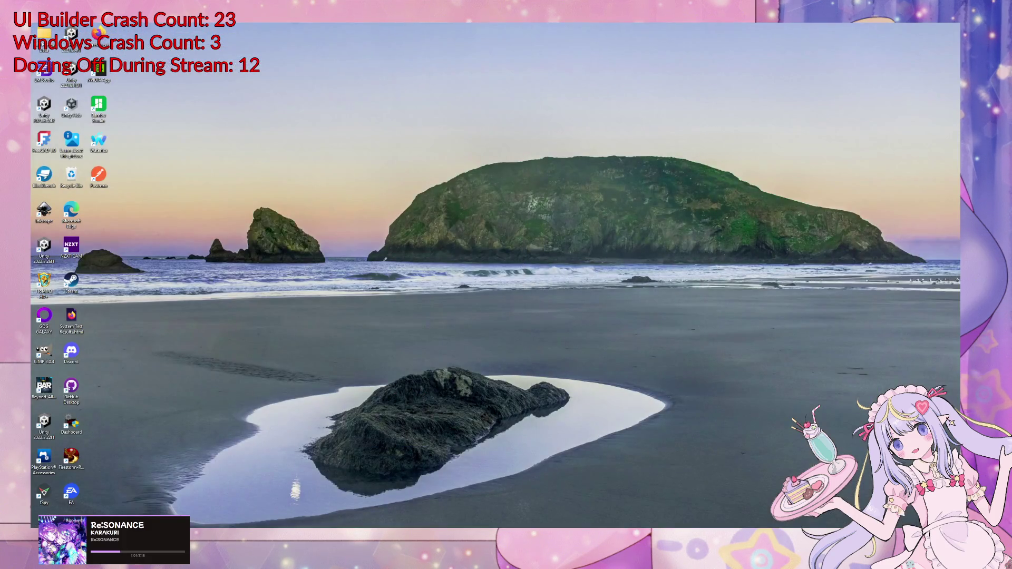
key(super+d)
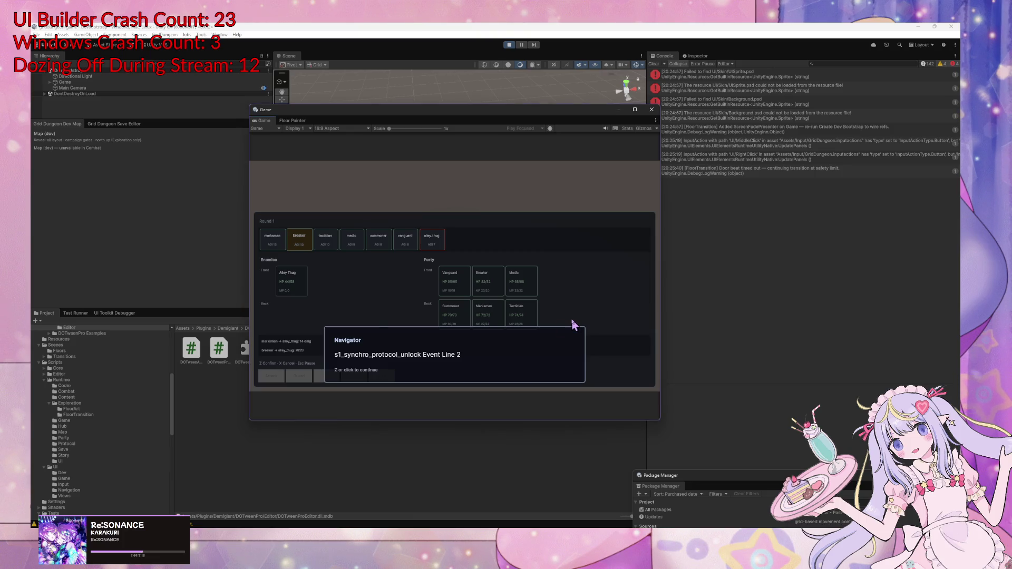
Dismiss the Navigator event, end combat, and return from the Explorers Guild to the Guild town menu
click(482, 308)
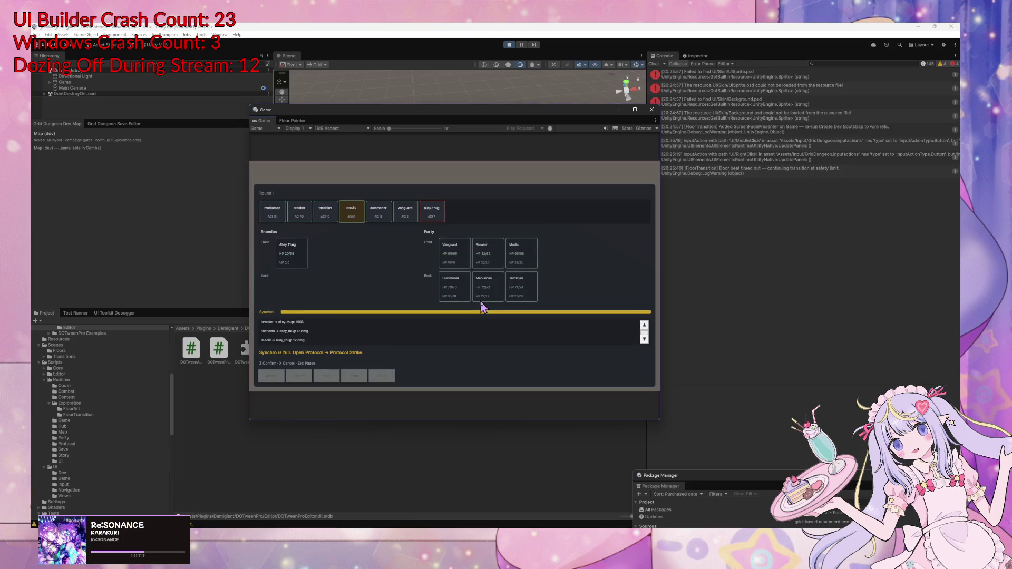
click(482, 308)
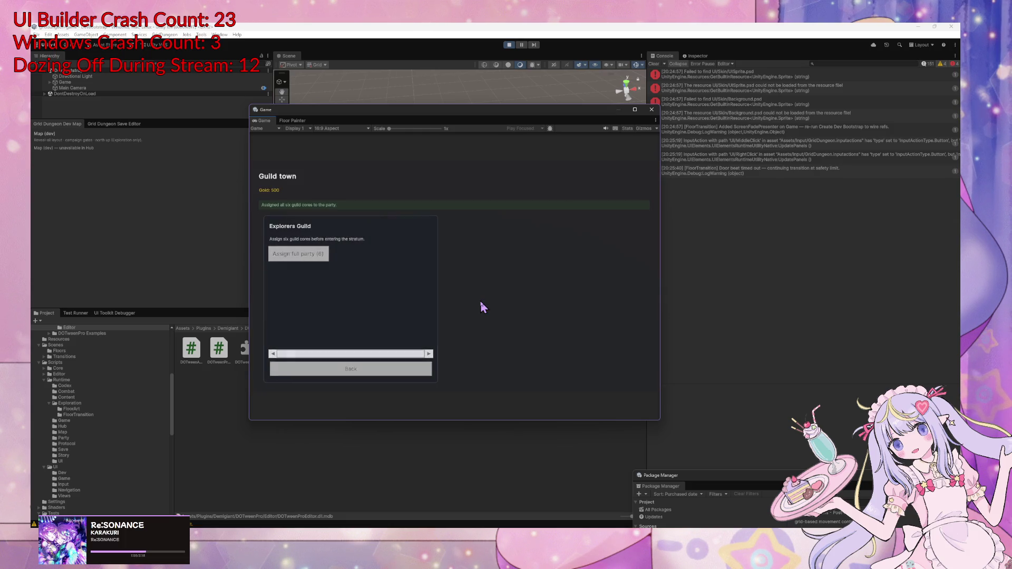
key(Up)
key(Return)
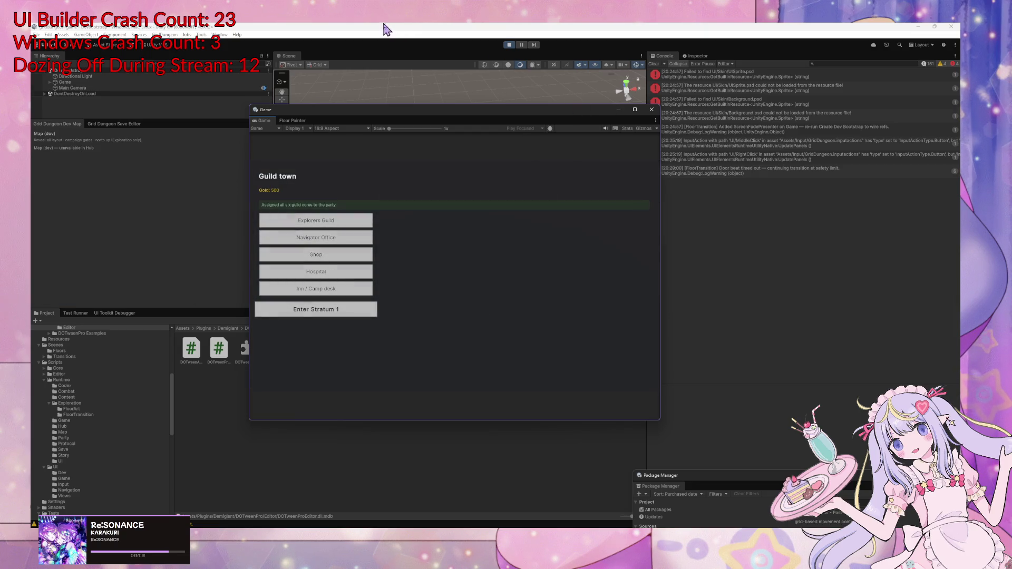
Stop the playtest and select all four missing-sprite errors in the Unity Console
click(508, 45)
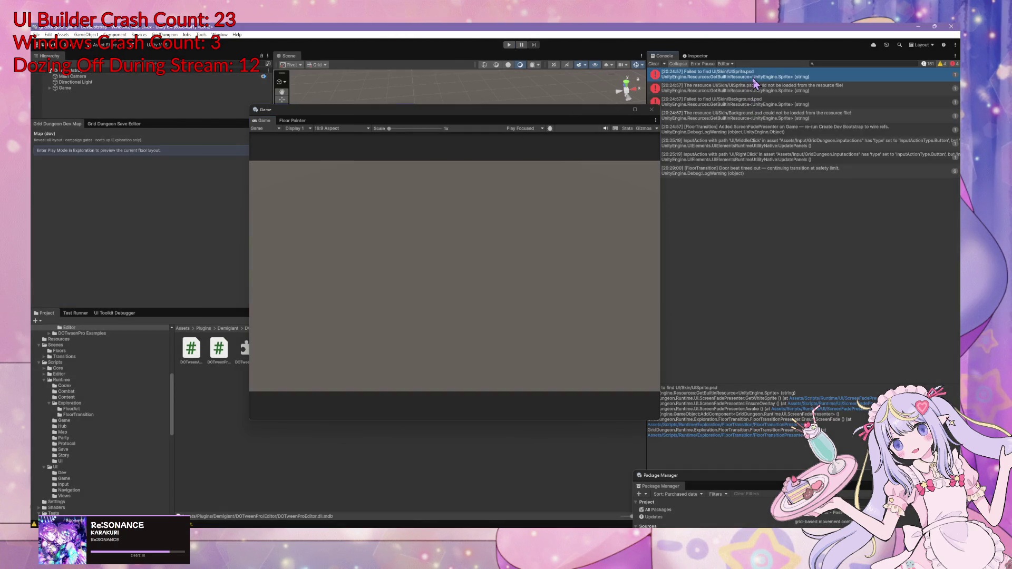
click(771, 117)
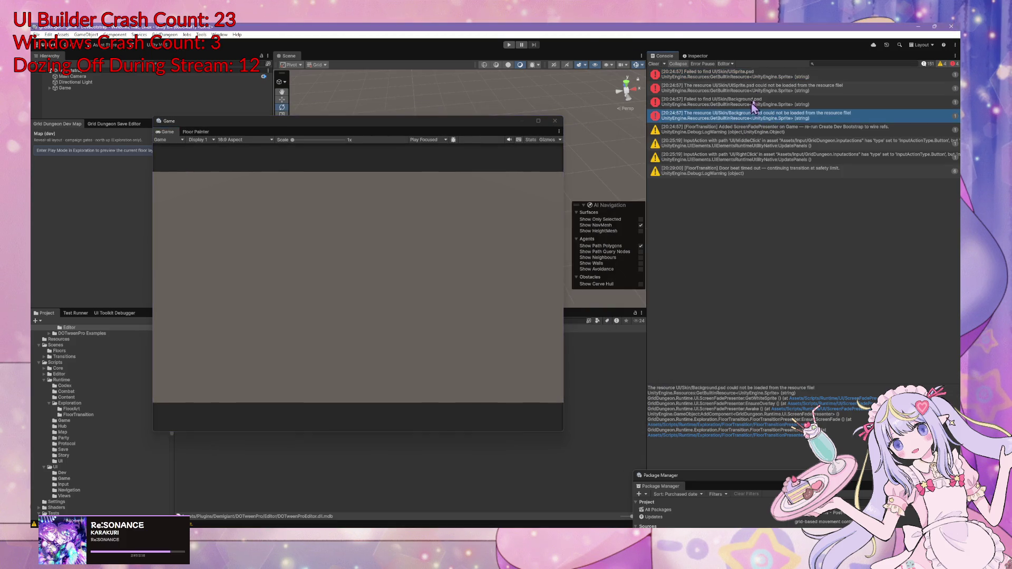
shift+click(764, 78)
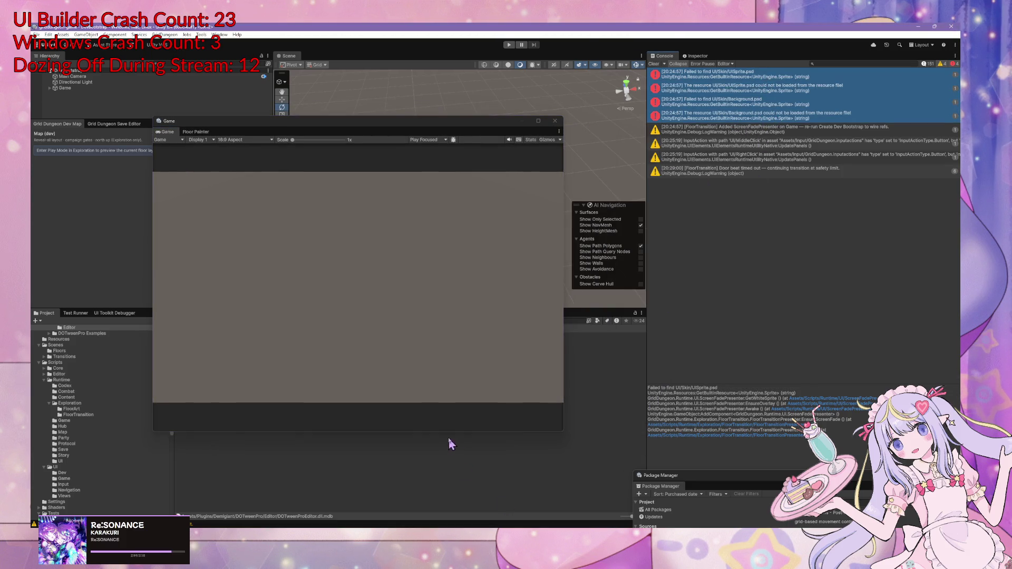
Draft 'are we using psd file for solid pixel/background?' with the pasted error trace and a playmode-still-works note
key(alt+Tab)
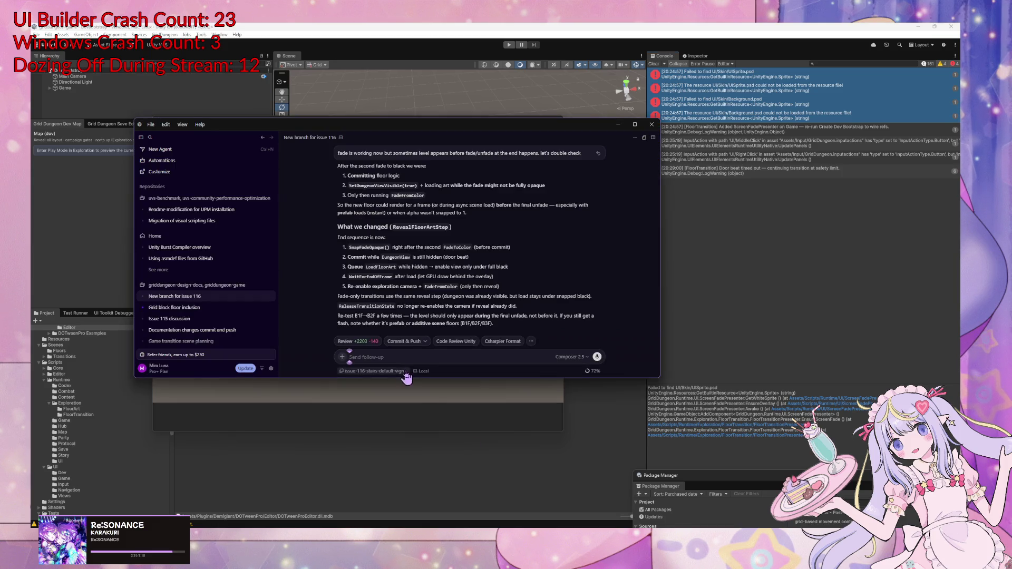
text(are we using psd file for)
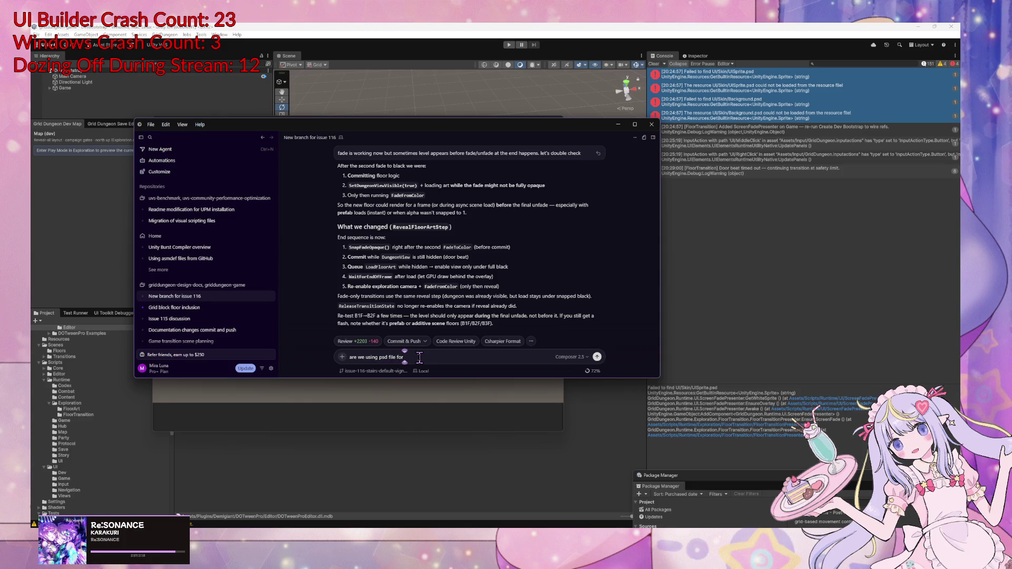
text( solid pix)
text(el)
text(/background?)
key(ctrl+v)
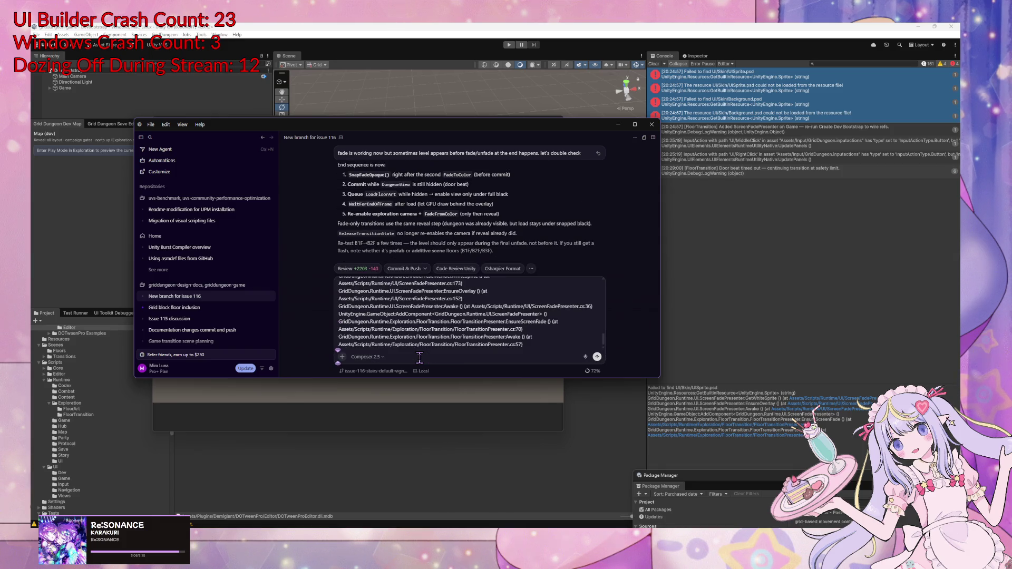
scroll(443, 332, up, 5)
click(485, 283)
text(we are)
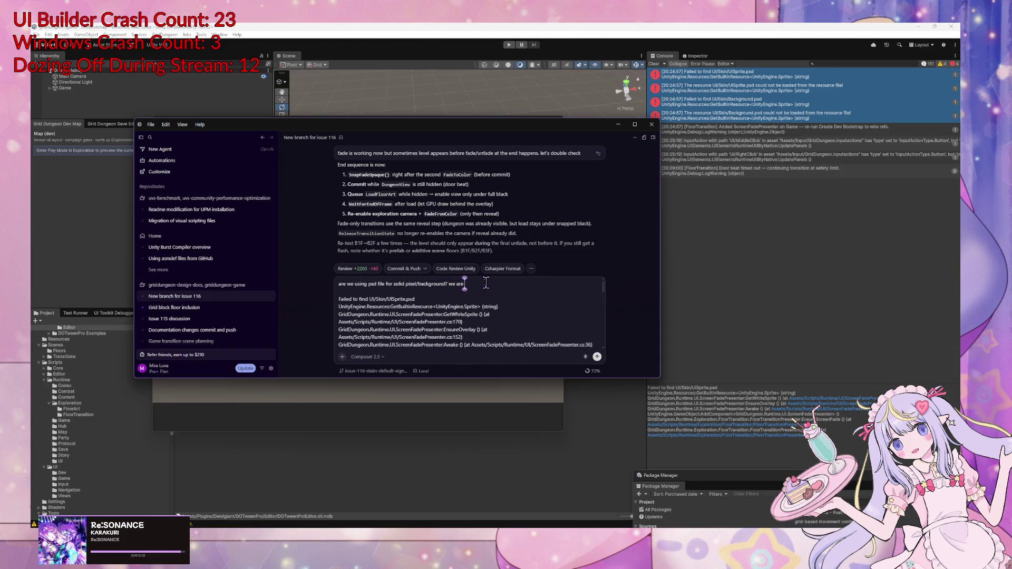
text( getting this error)
text( but playmode is still working)
Send the sprite-error question, read the white-texture fix, and begin a UITK background-colour follow-up
key(Return)
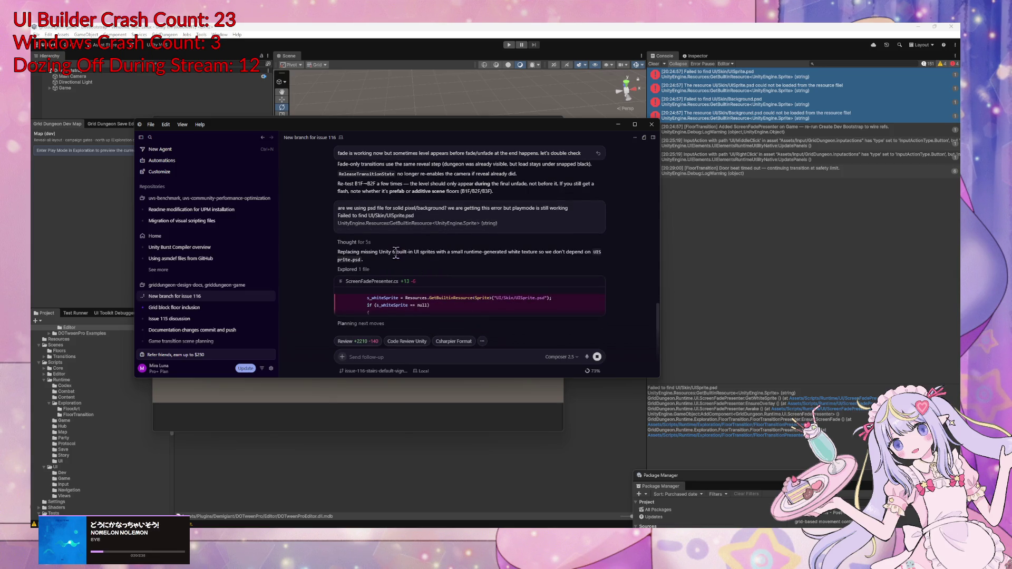
scroll(472, 270, up, 1)
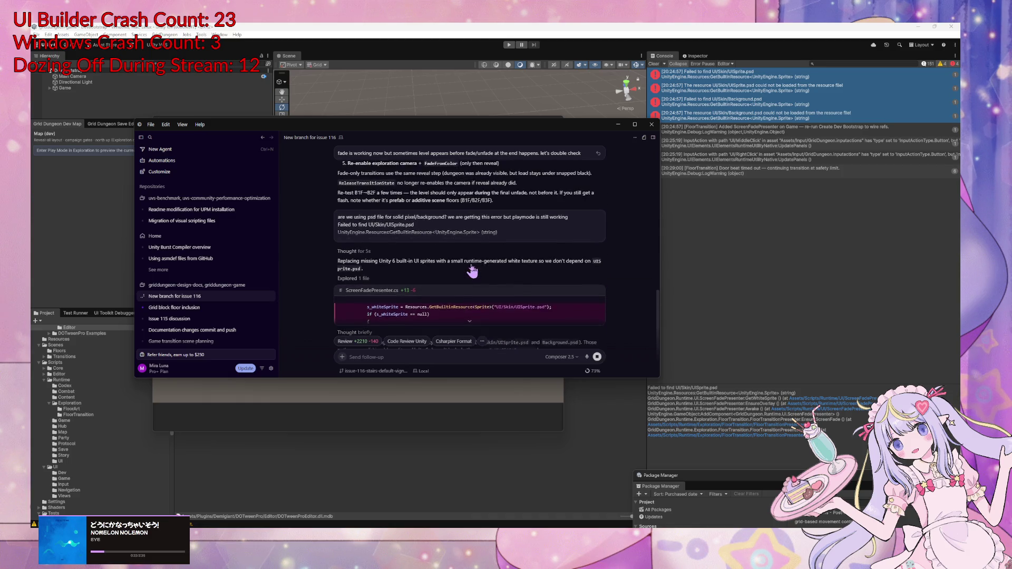
scroll(471, 269, down, 2)
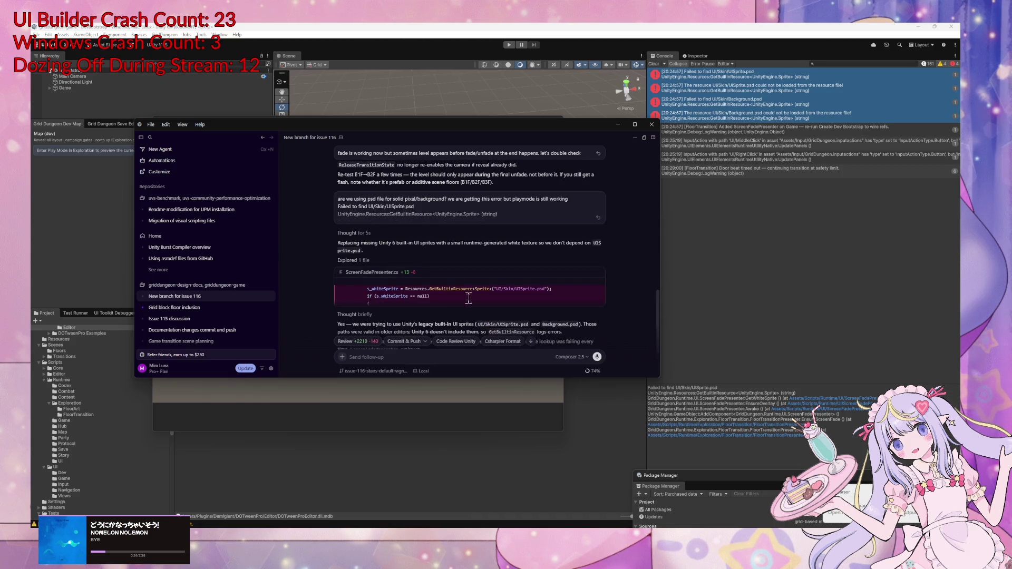
scroll(468, 304, down, 2)
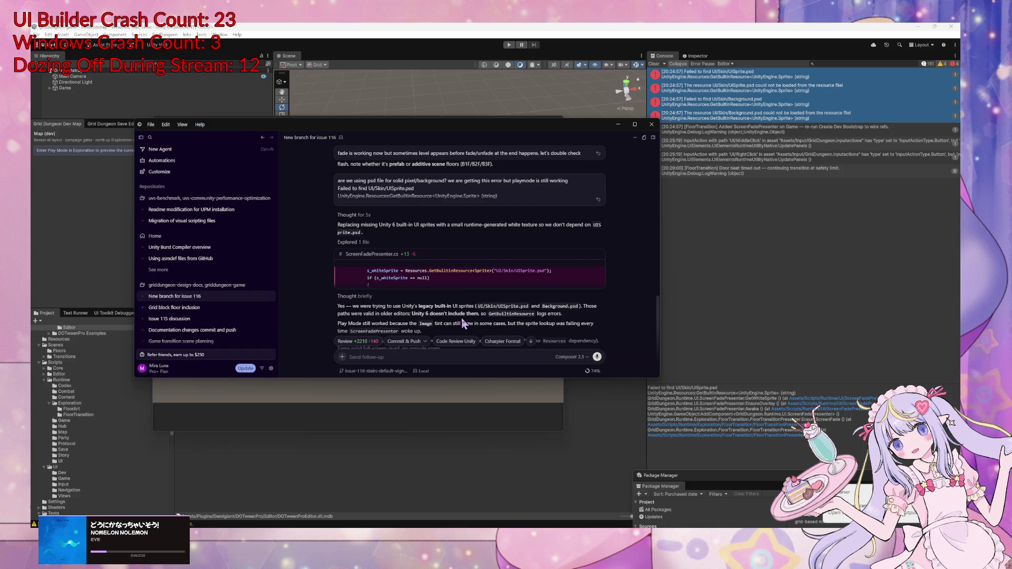
scroll(435, 315, down, 2)
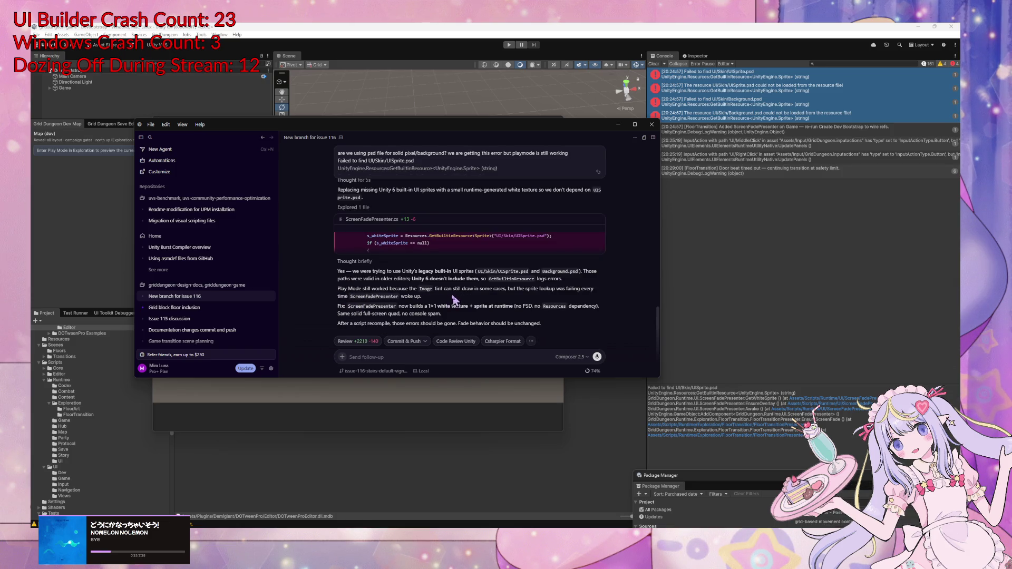
click(392, 357)
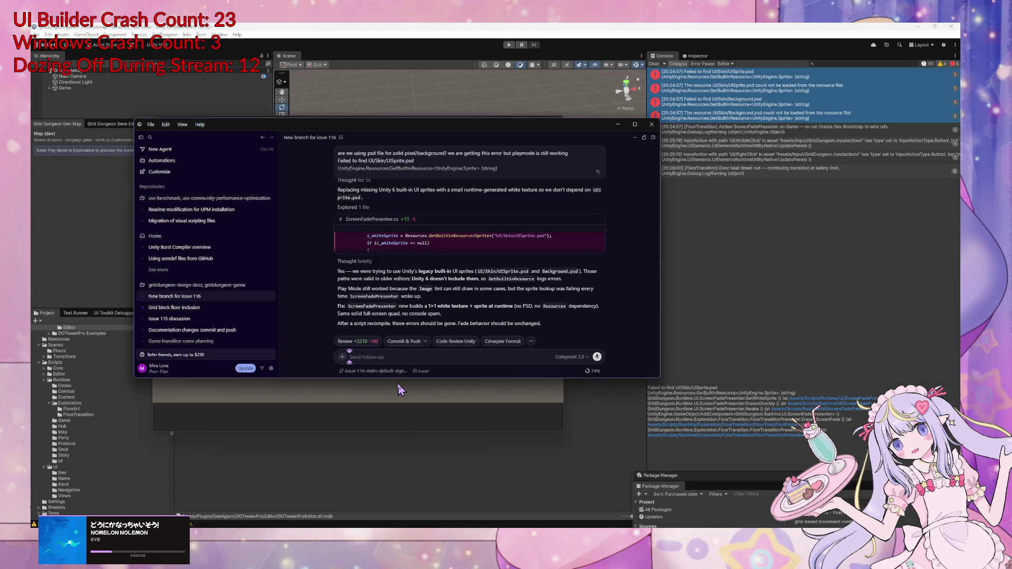
text(do we)
text( need to use ima)
text(ge? UI)
text(TK has b)
text(ackground co)
text(lor that)
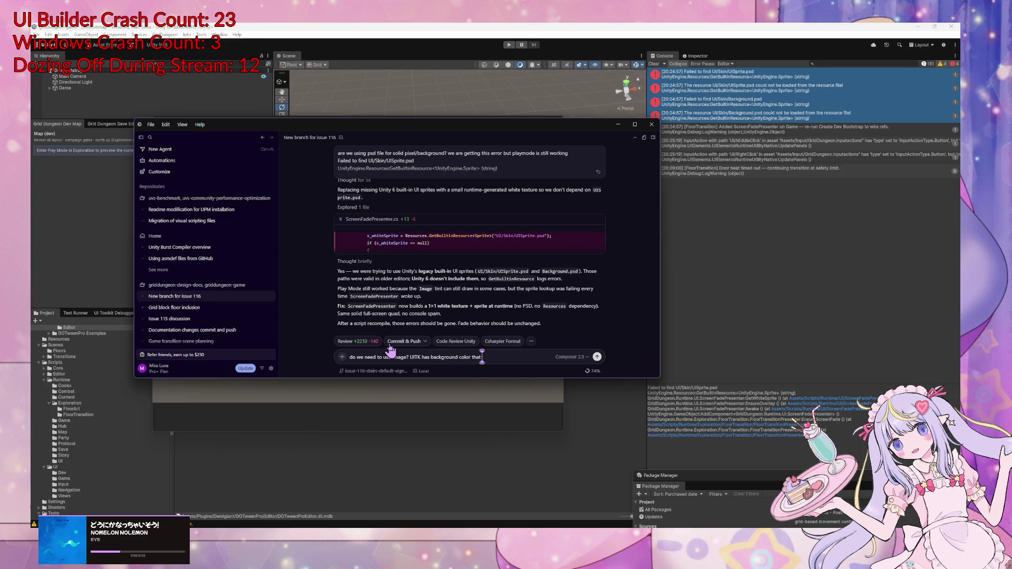
text( we can set?)
Send the UITK background-colour question and inspect the expanded ScreenFadePresenter.cs diff
key(Return)
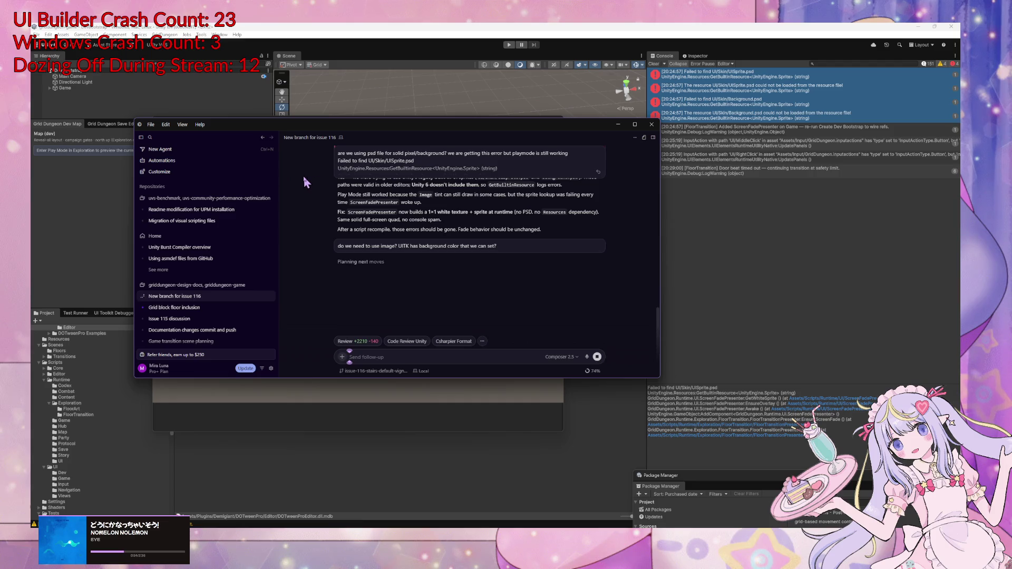
scroll(343, 246, up, 2)
scroll(343, 247, up, 1)
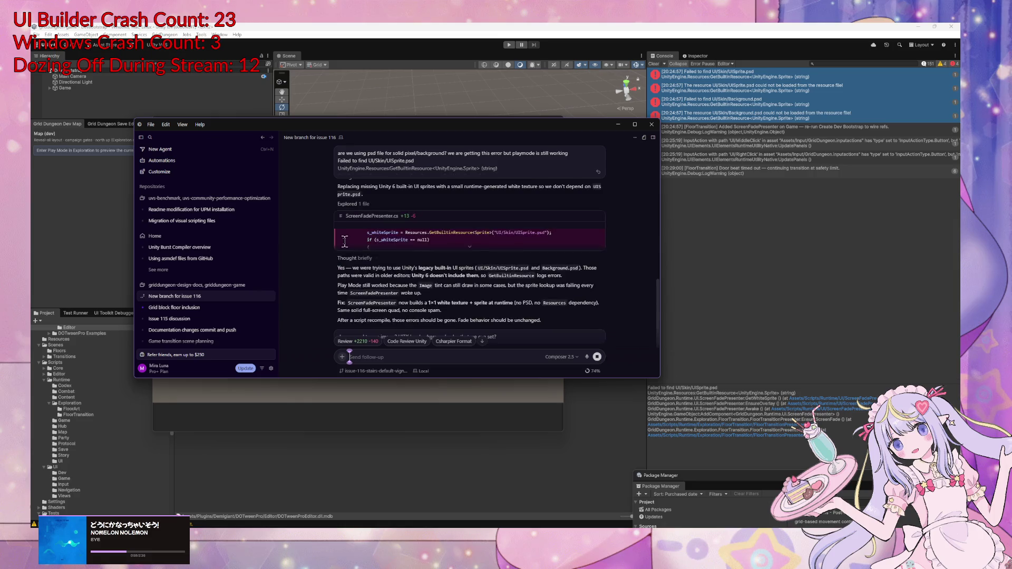
click(474, 248)
scroll(465, 291, up, 2)
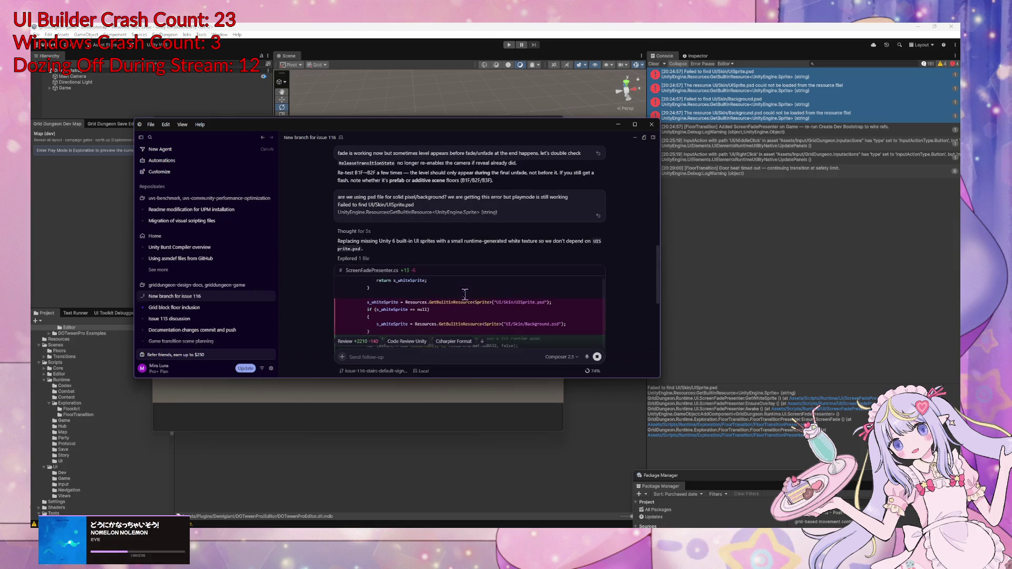
scroll(481, 246, down, 3)
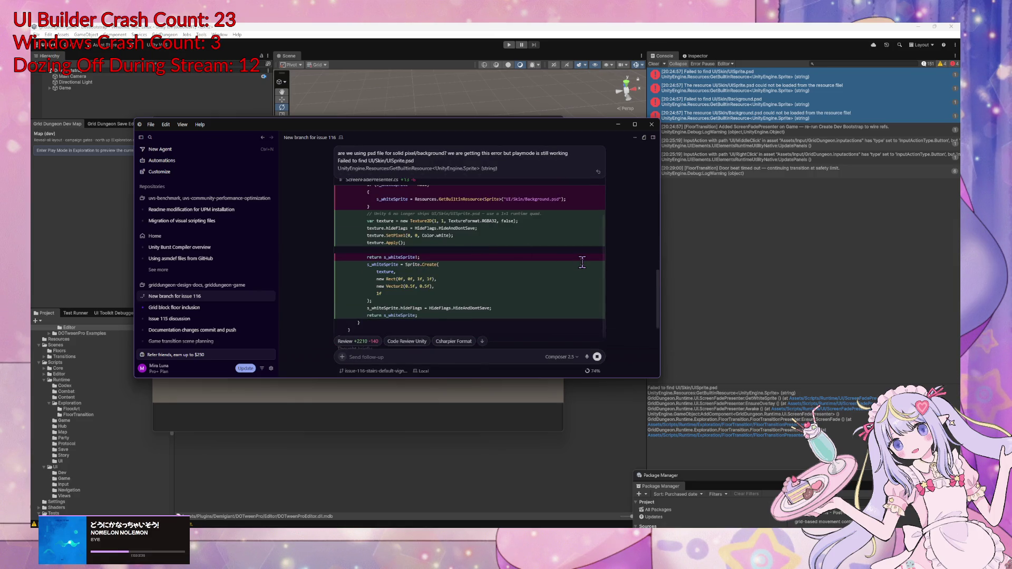
scroll(580, 262, down, 5)
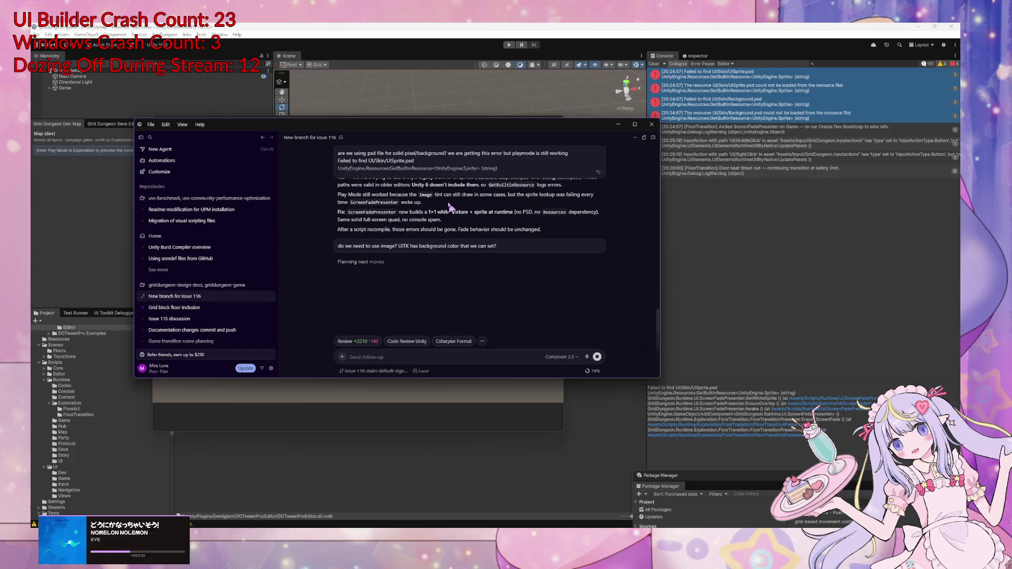
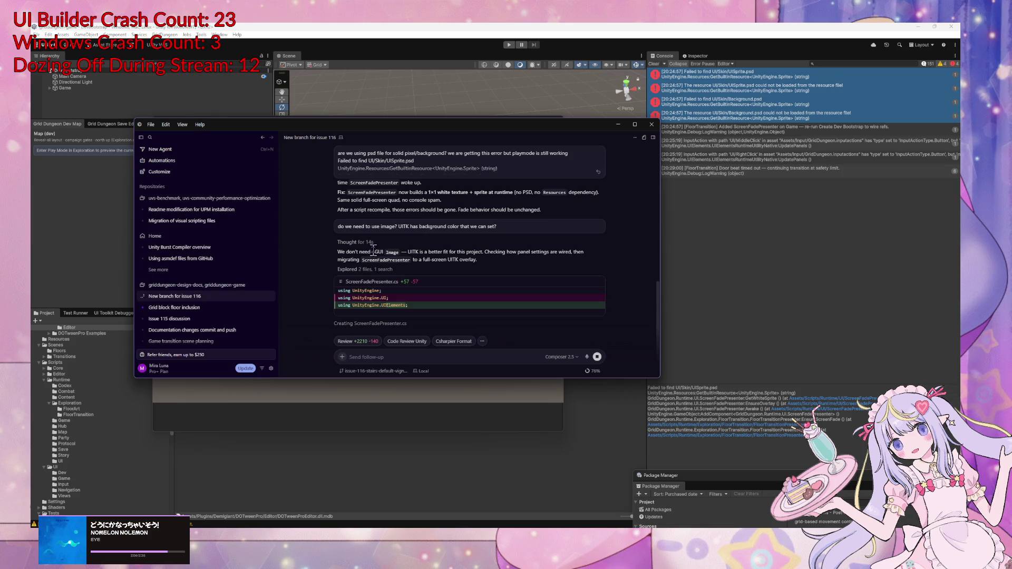
Review the agent's UI Toolkit fade explanation and change bullets, then start Play Mode in Unity
drag(337, 253, 480, 261)
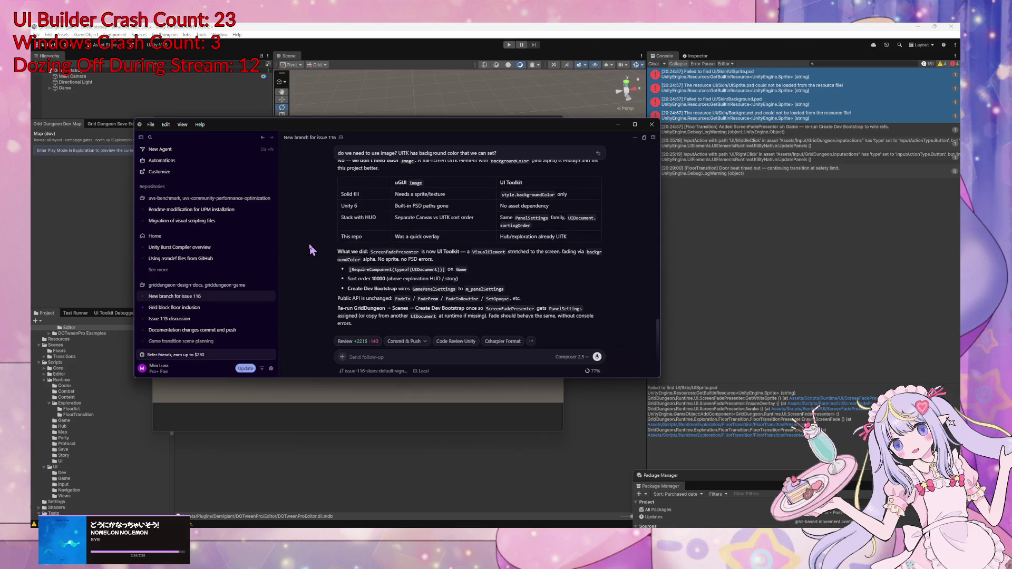
drag(340, 251, 443, 265)
click(505, 303)
drag(348, 270, 430, 281)
click(451, 311)
click(508, 45)
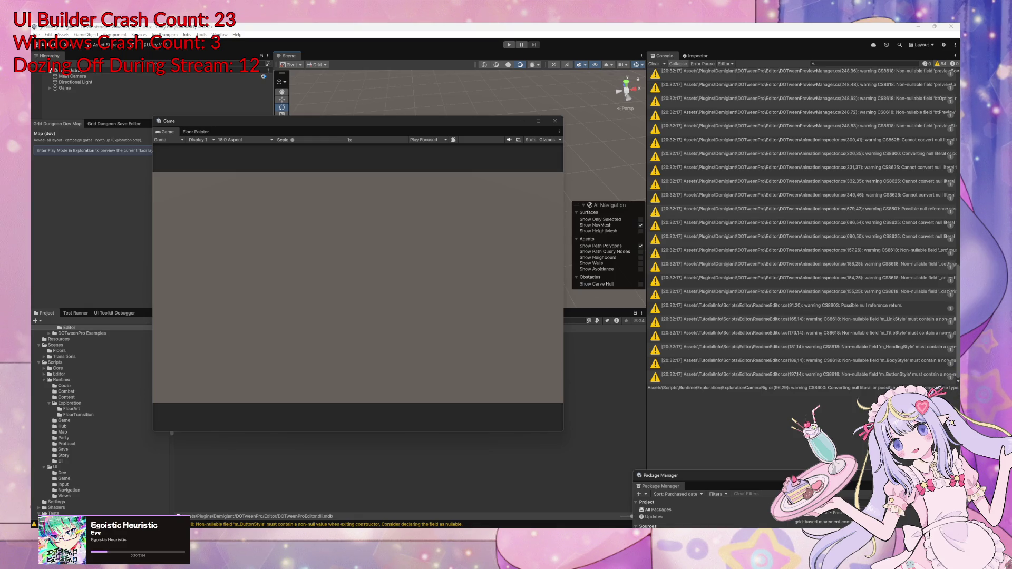
Regenerate the scene with GridDungeon > Scenes > Create Dev Bootstrap
click(164, 34)
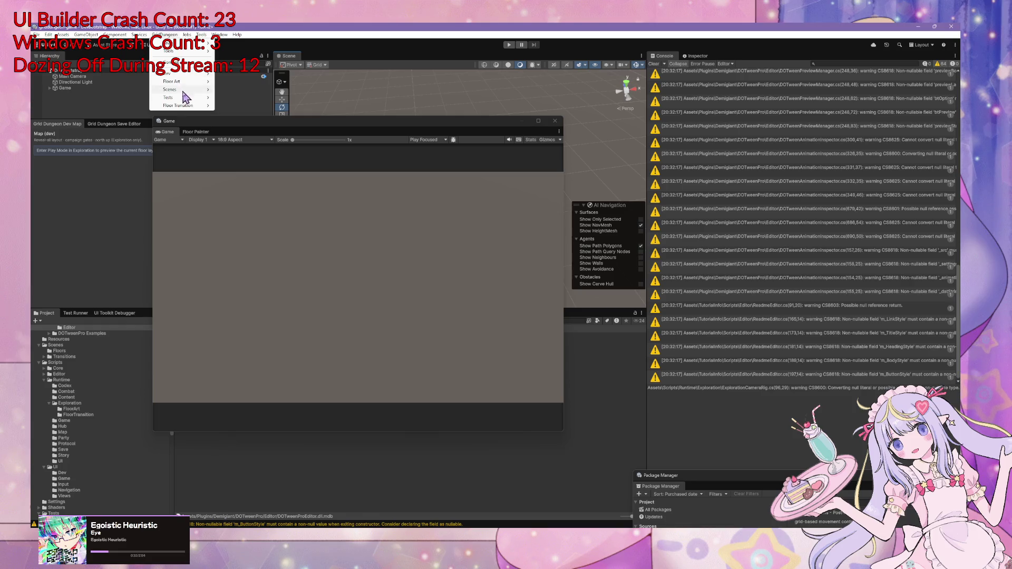
mouse_move(184, 91)
click(253, 98)
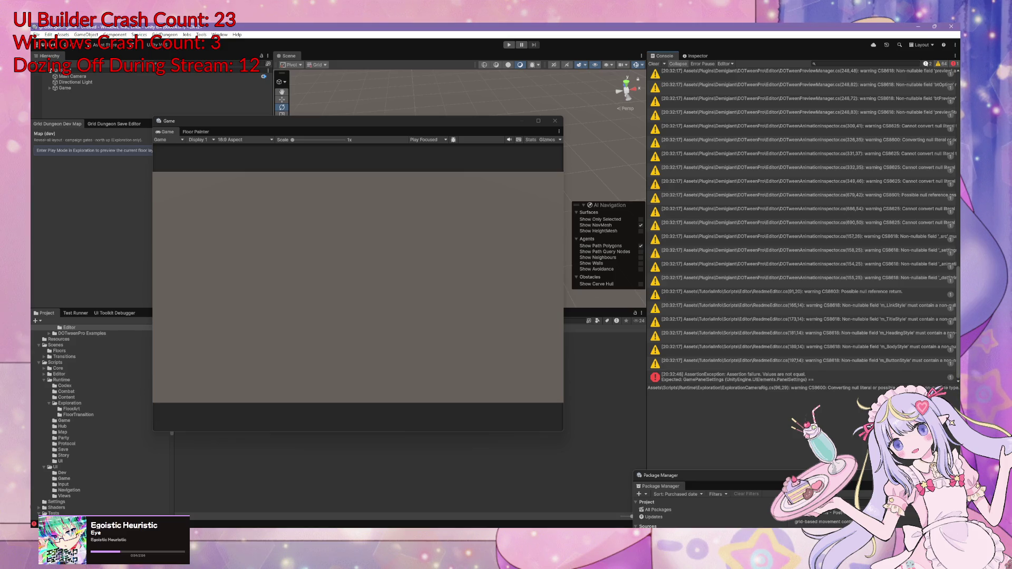
Clear the Console, rerun Create Dev Bootstrap, and view the GamePanelSettings AssertionException stack trace
drag(323, 121, 485, 159)
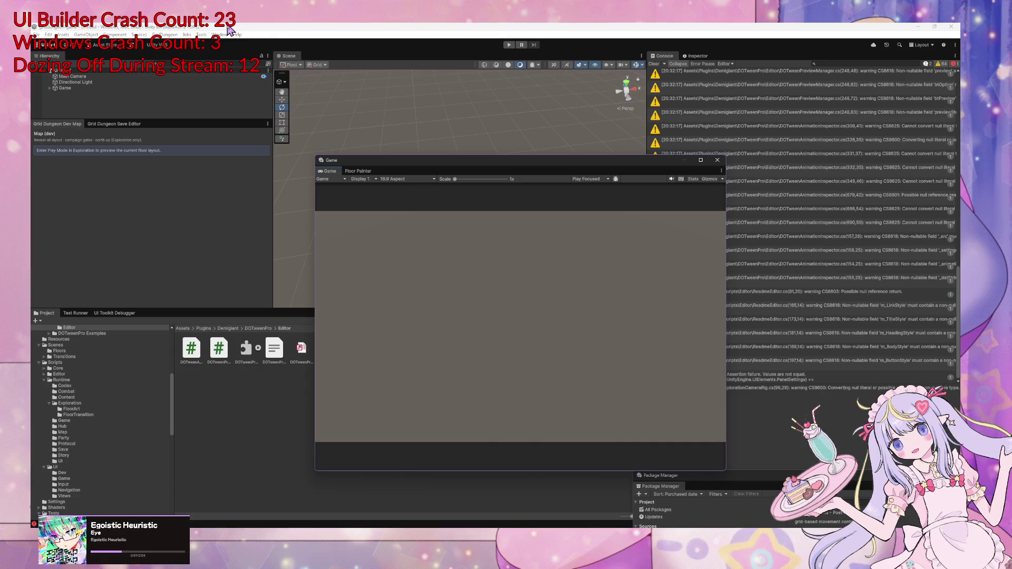
click(653, 64)
click(164, 35)
mouse_move(183, 89)
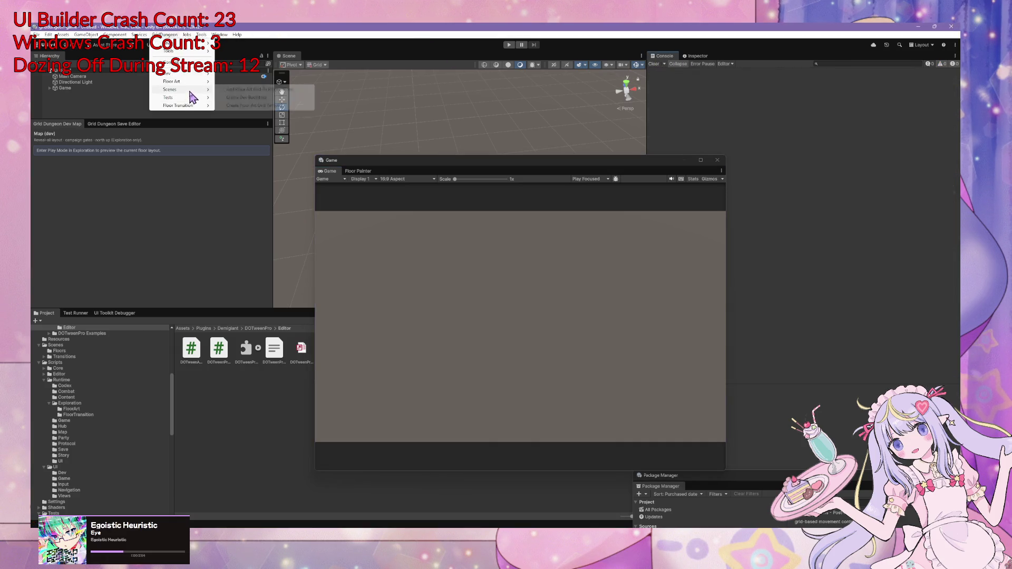
click(241, 99)
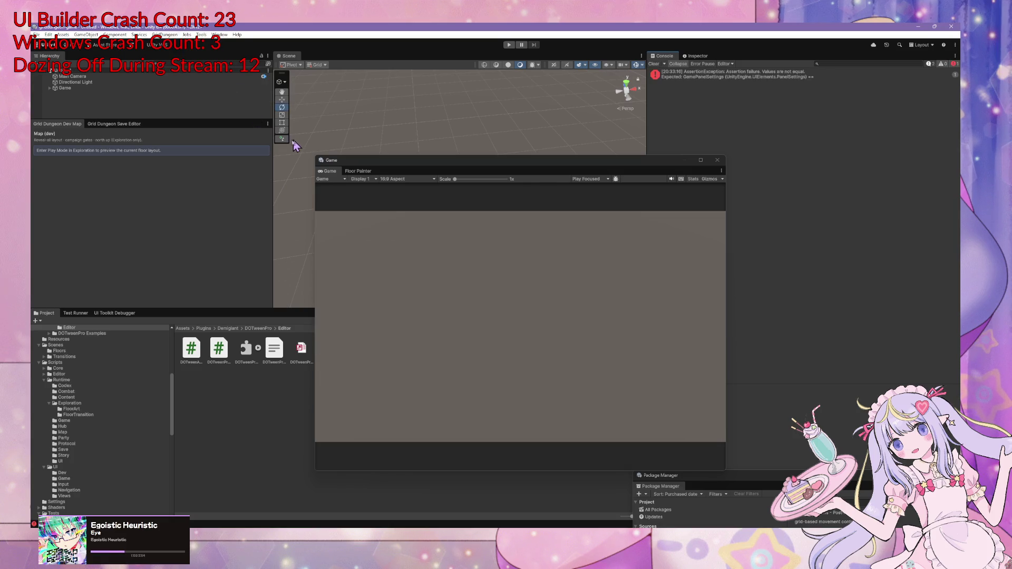
click(798, 77)
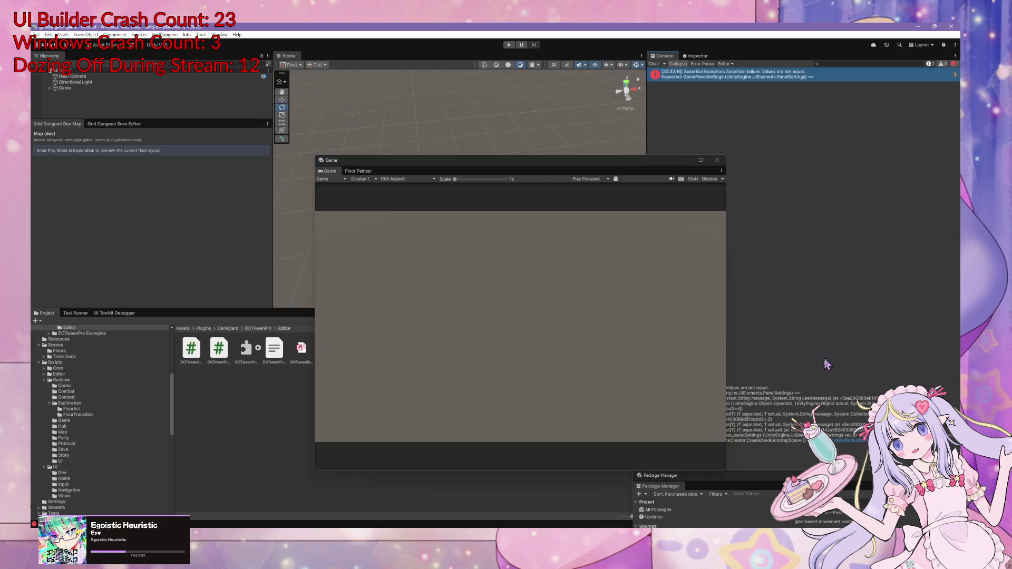
key(alt+Tab)
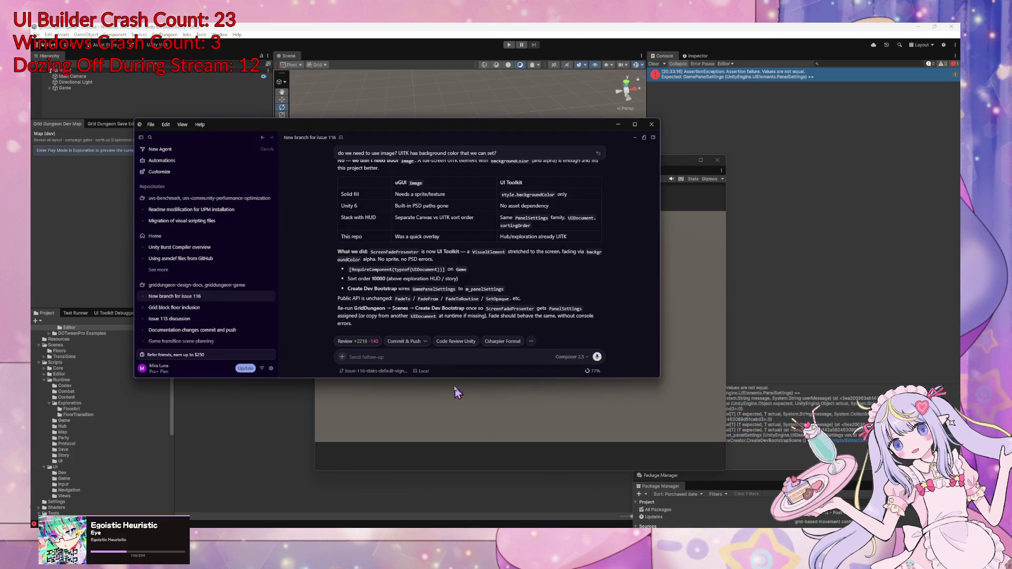
Send the agent 'error on createing bootstrap' with the pasted stack trace, then expand the README.md diff
text(error on c)
text(reate)
text(ing bootstrap)
key(ctrl+v)
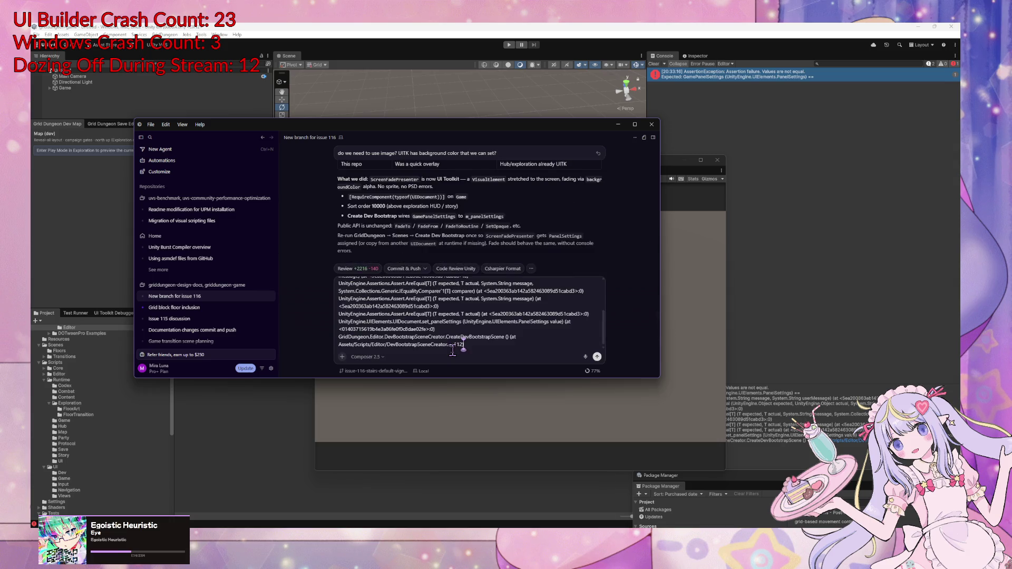
key(Return)
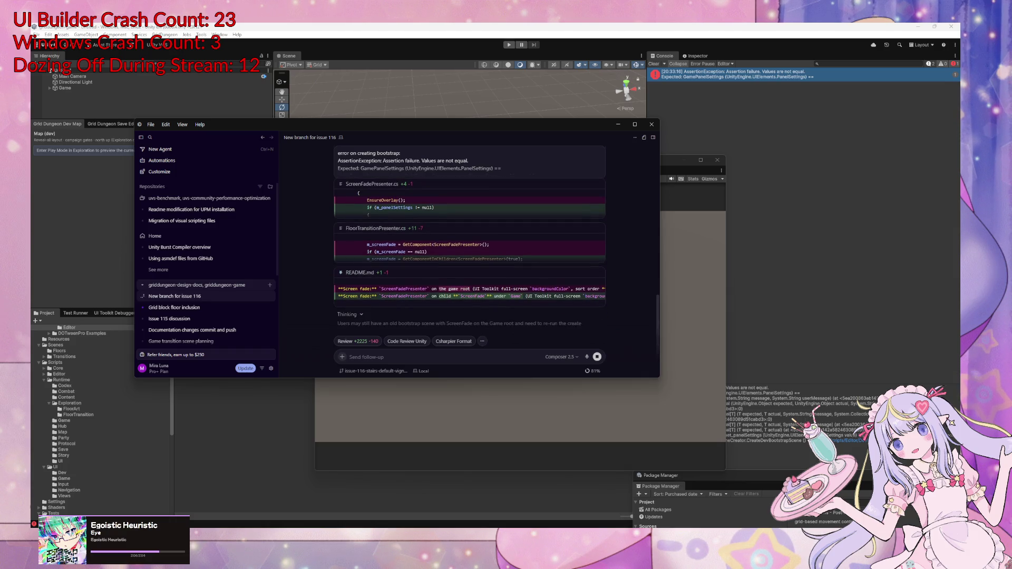
click(470, 297)
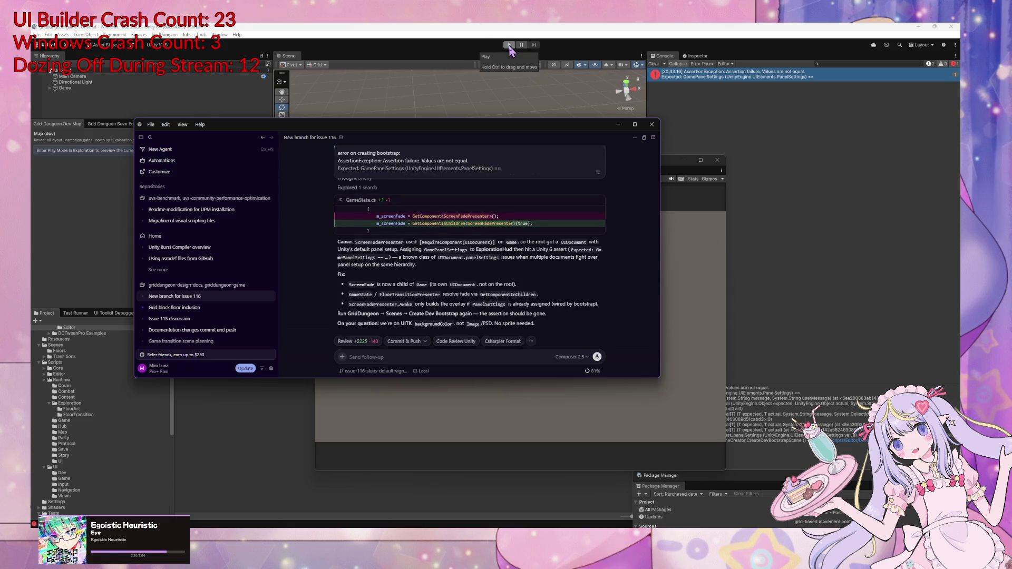
Ask the agent to update the UITK/UGUI rule to ask before implementing anything, then return to Unity
text(can)
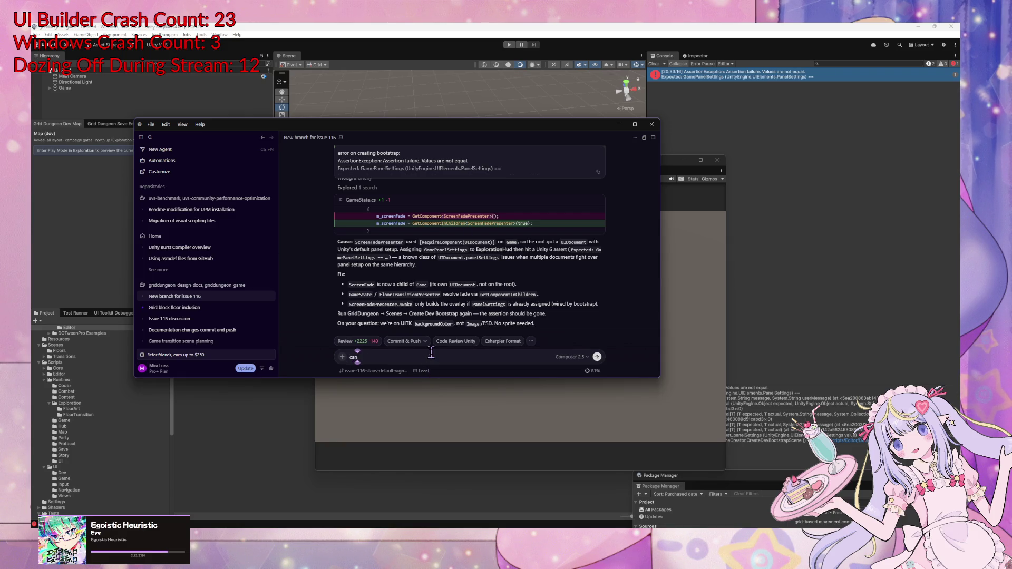
text( you make)
key(BackSpace)
key(BackSpace)
key(BackSpace)
text(change)
key(BackSpace)
key(BackSpace)
key(BackSpace)
text(n you update the rule about U)
text(ITK)
text(/UGUI?)
text( make sure to as)
text(k before implementing something in UGUI)
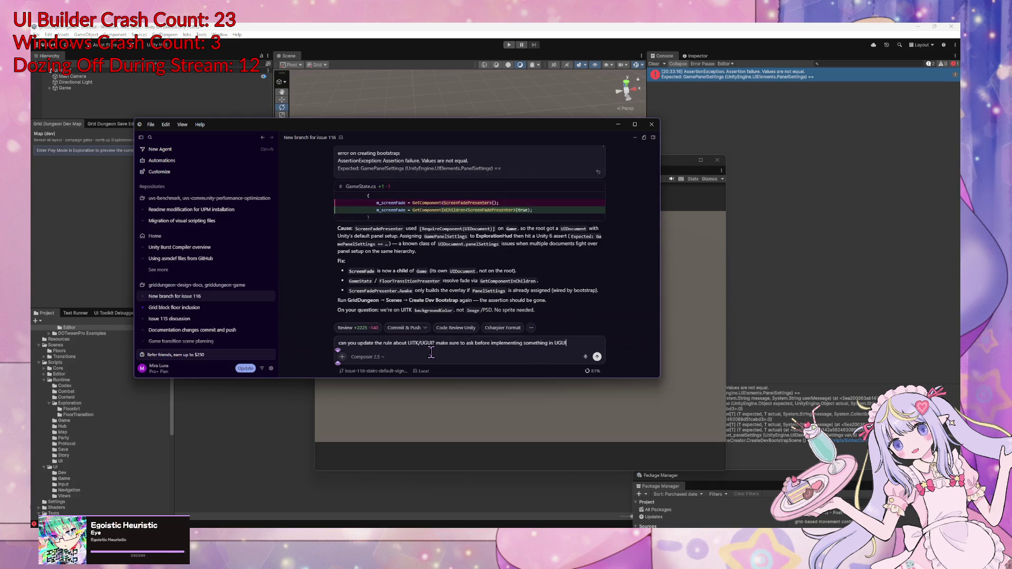
key(Return)
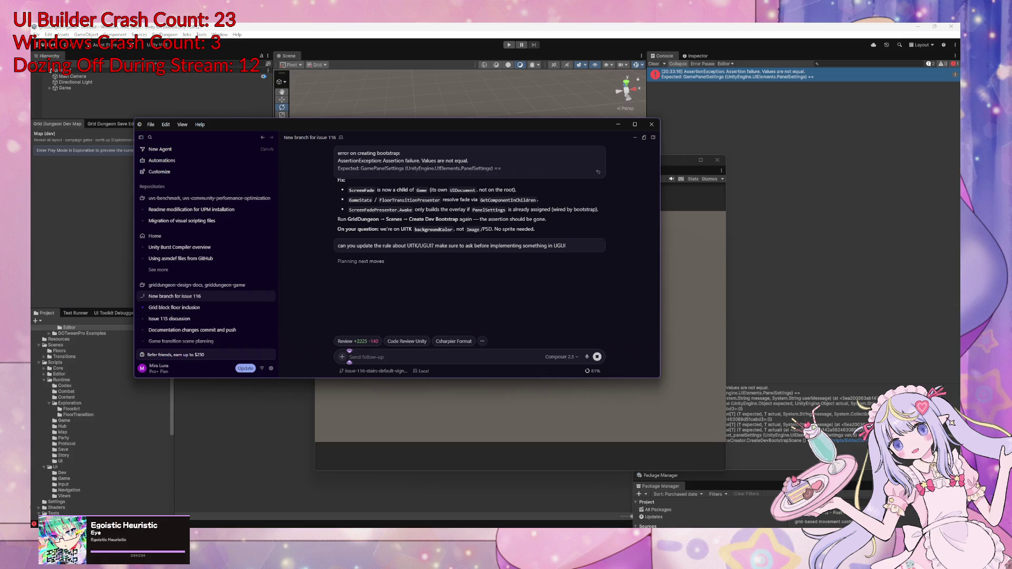
key(alt+Tab)
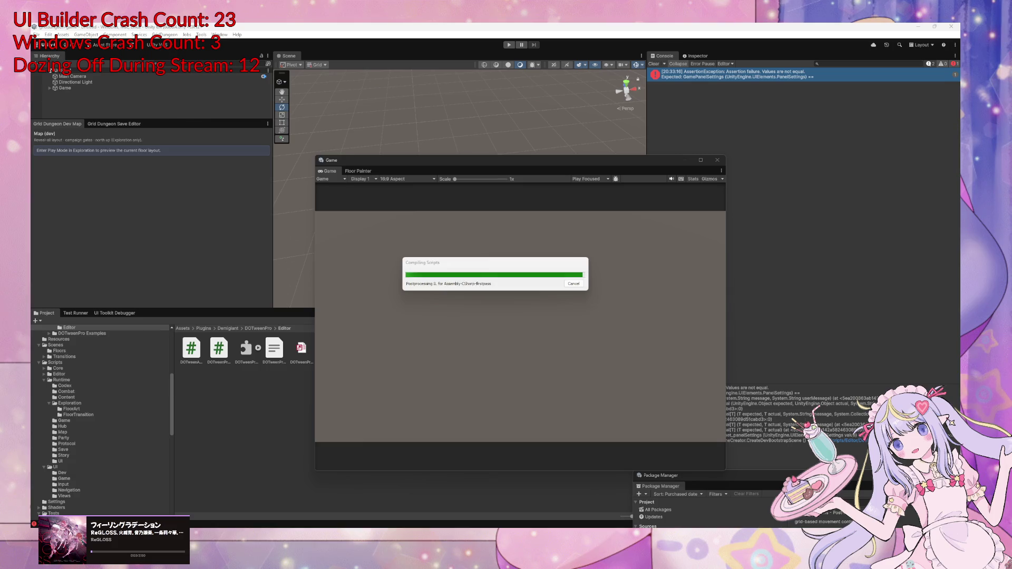
Test the game in Play Mode, then clear the Console and stop playing
key(alt+Tab)
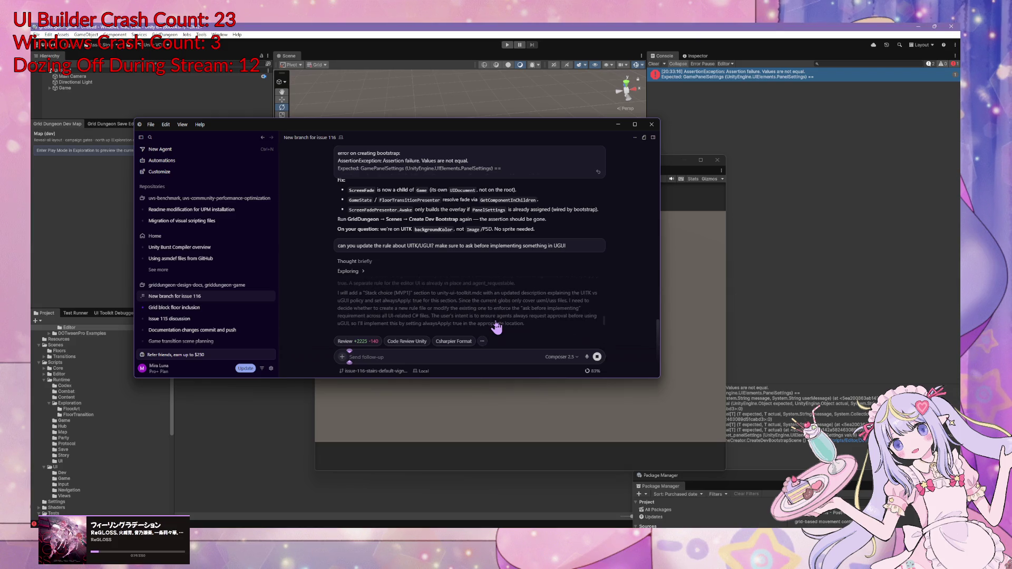
click(834, 252)
mouse_move(634, 161)
mouse_down()
mouse_move(618, 177)
mouse_move(778, 247)
mouse_up()
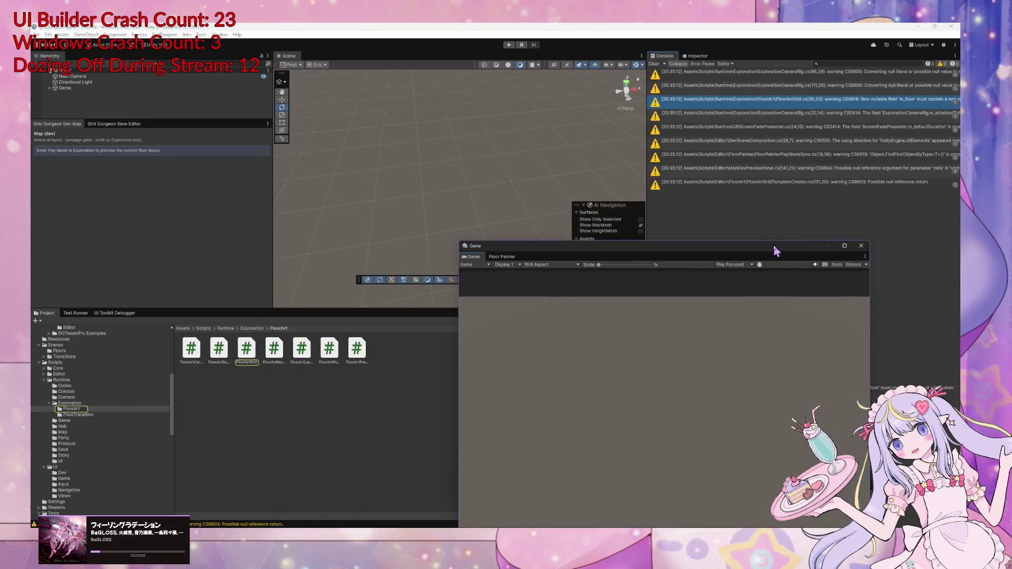
click(509, 45)
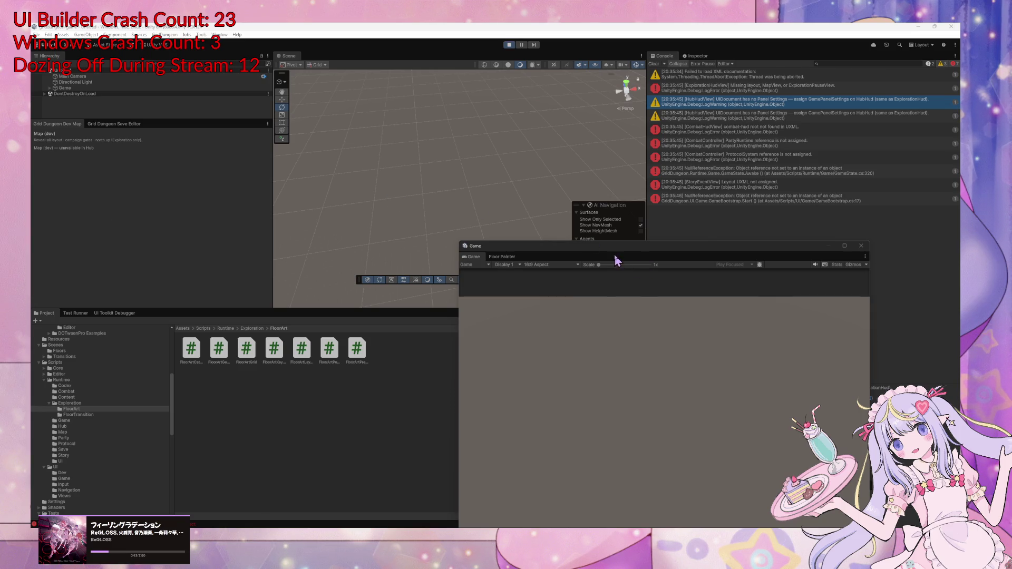
drag(614, 255, 427, 122)
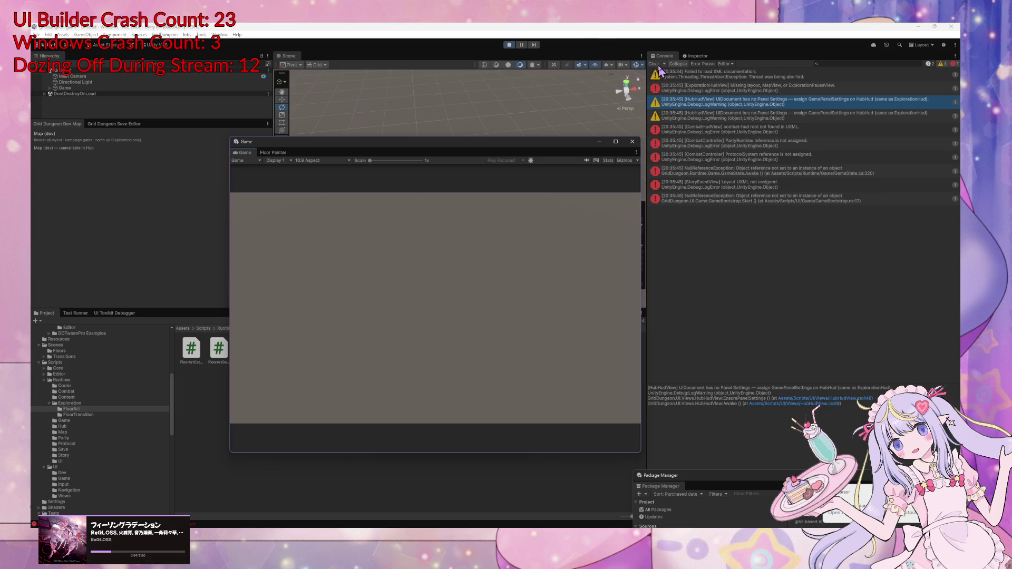
click(654, 64)
click(509, 45)
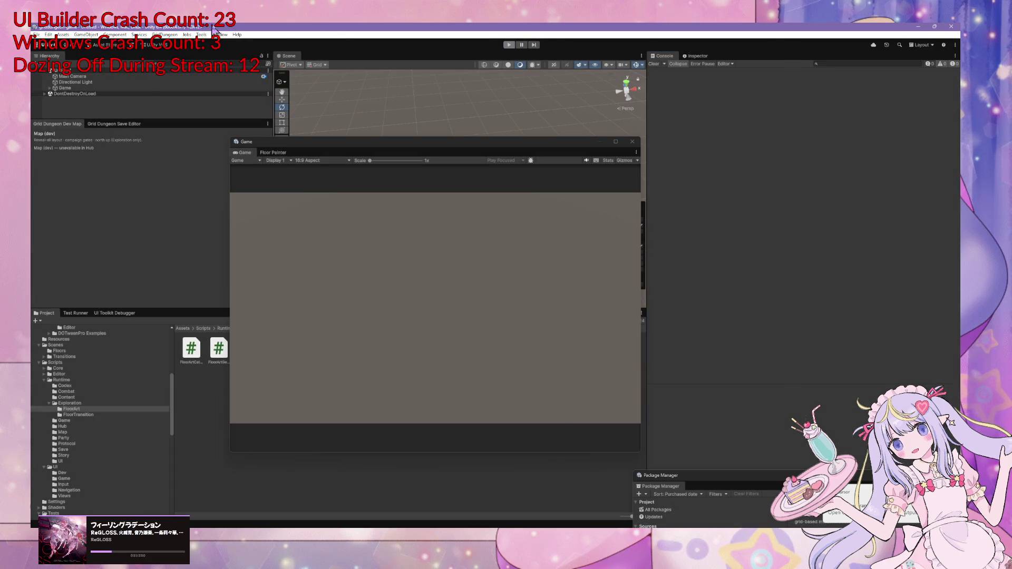
Rebuild the dev bootstrap scene and enter Play Mode with it
click(165, 35)
mouse_move(182, 98)
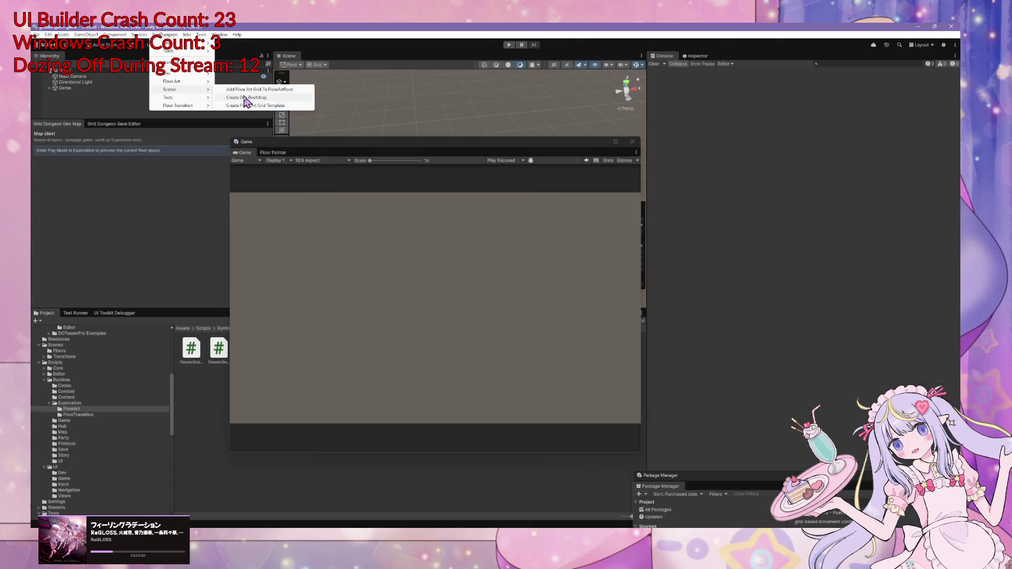
click(267, 98)
click(165, 35)
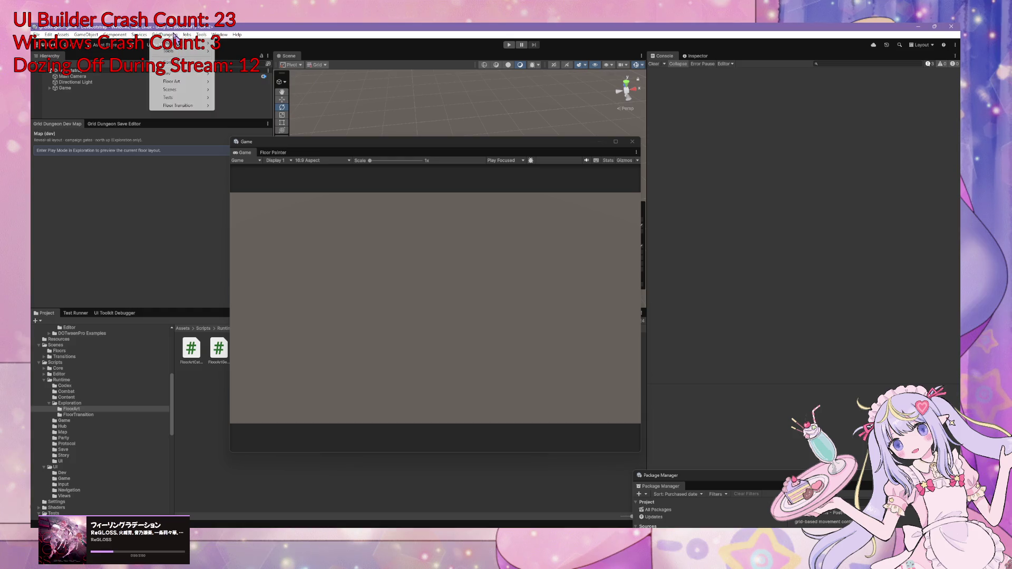
click(509, 45)
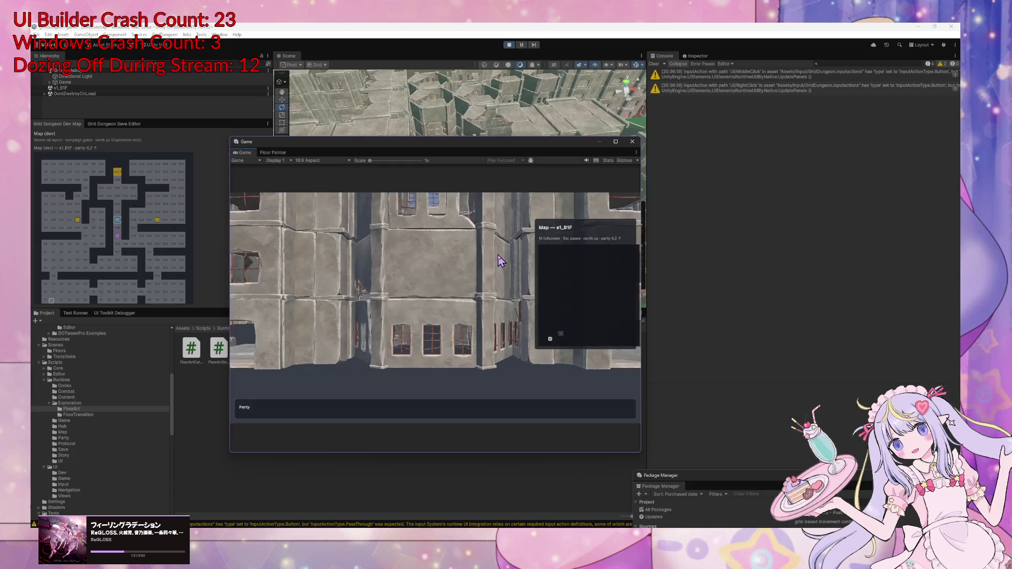
Walk the party east along the corridor, then north toward the stairs
key(e)
key(w)
key(w)
key(w)
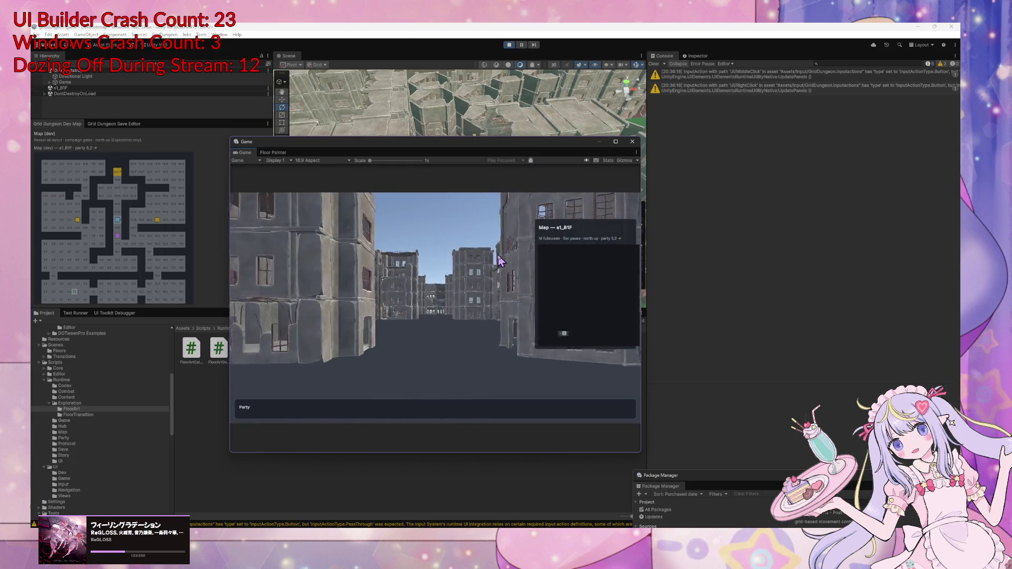
key(w)
key(w)
key(w)
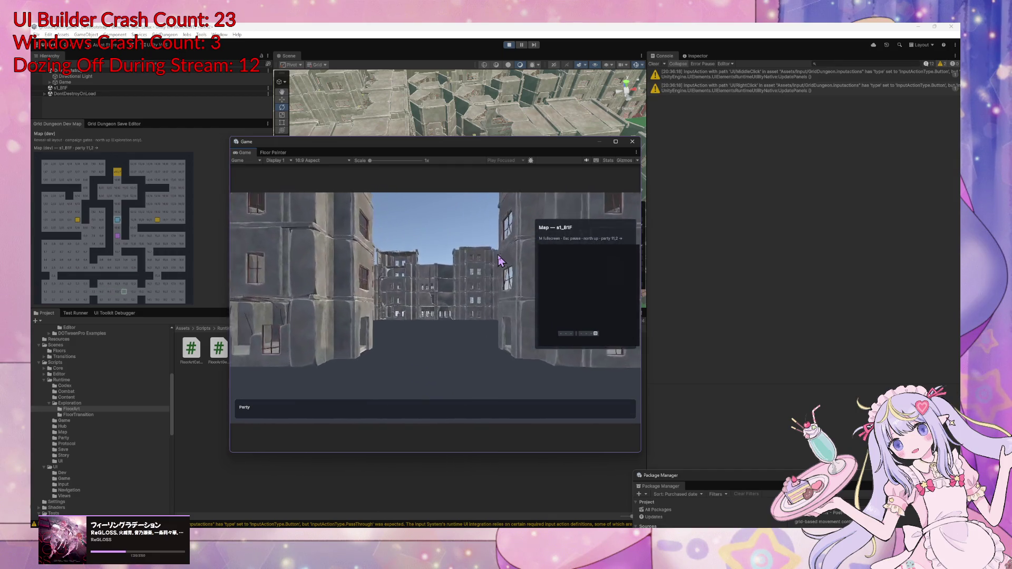
key(w)
key(q)
key(w)
key(w)
key(w)
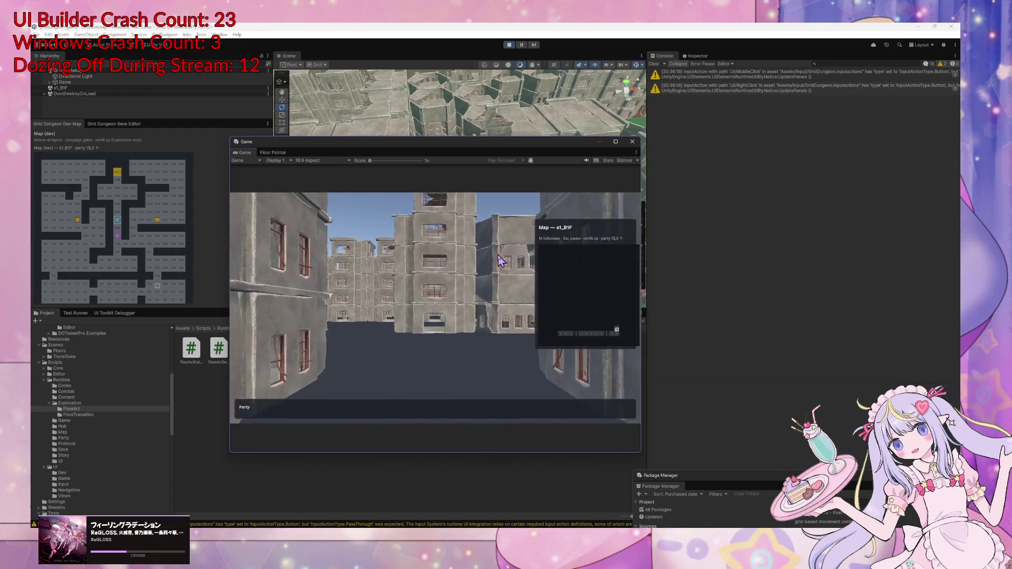
key(q)
key(w)
key(w)
key(w)
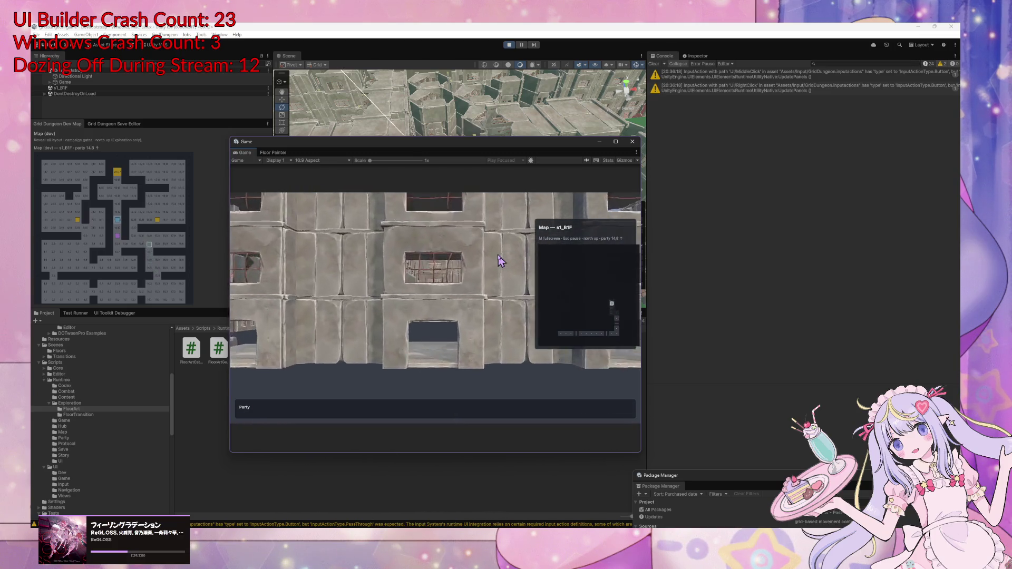
Continue through the corridors, dismiss the Navigator event, and step onto the stairs
key(e)
key(w)
key(w)
key(q)
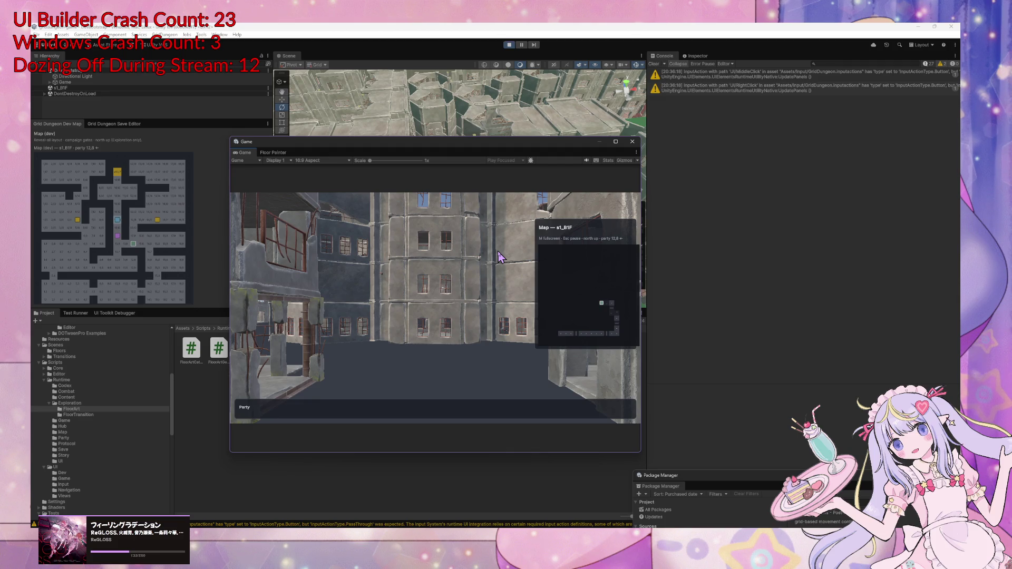
key(w)
key(w)
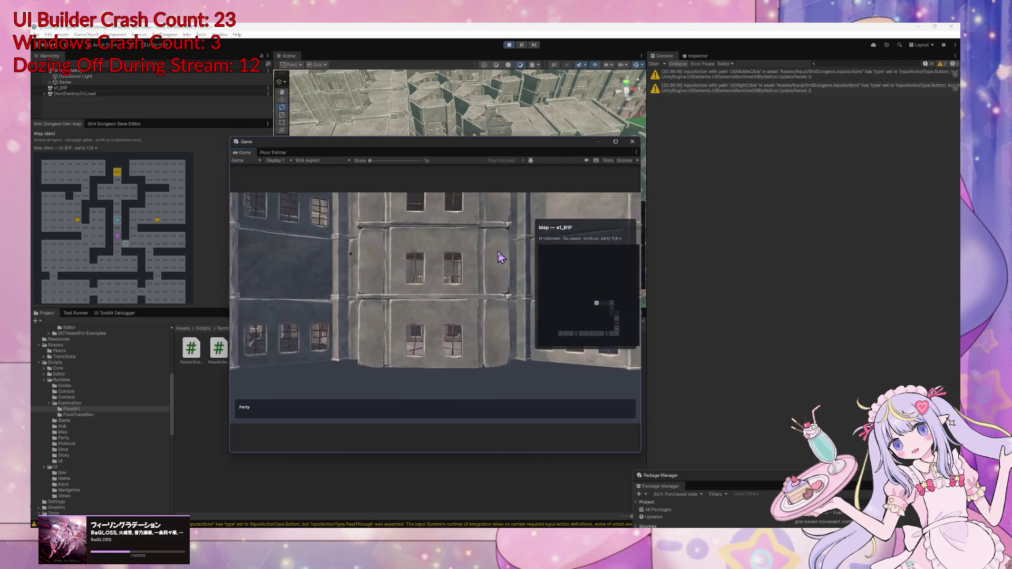
key(e)
key(w)
key(z)
key(w)
key(w)
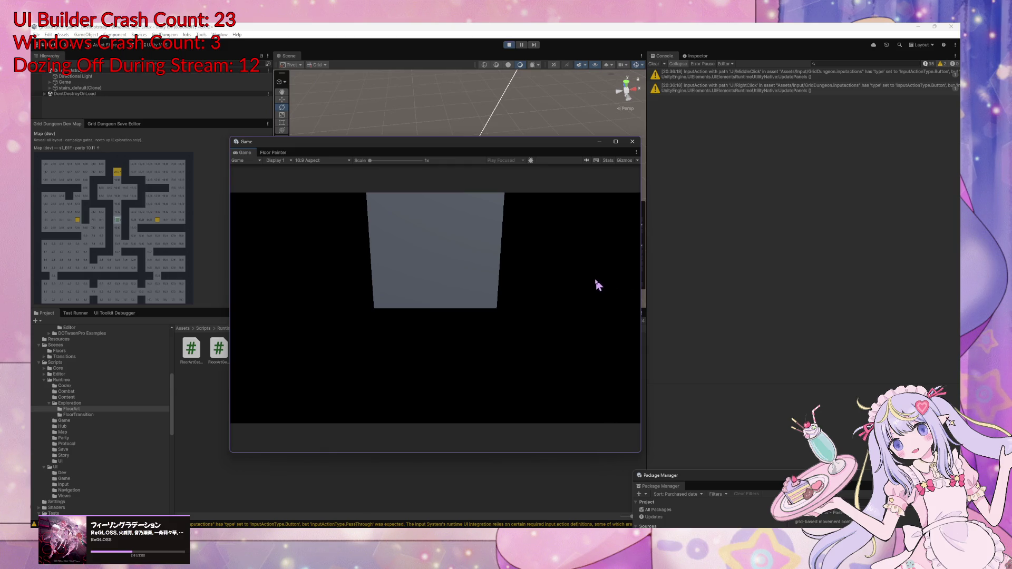
Assign all six guild cores in the Explorers Guild and leave town for the dungeon
key(Up)
key(Down)
key(Return)
key(Return)
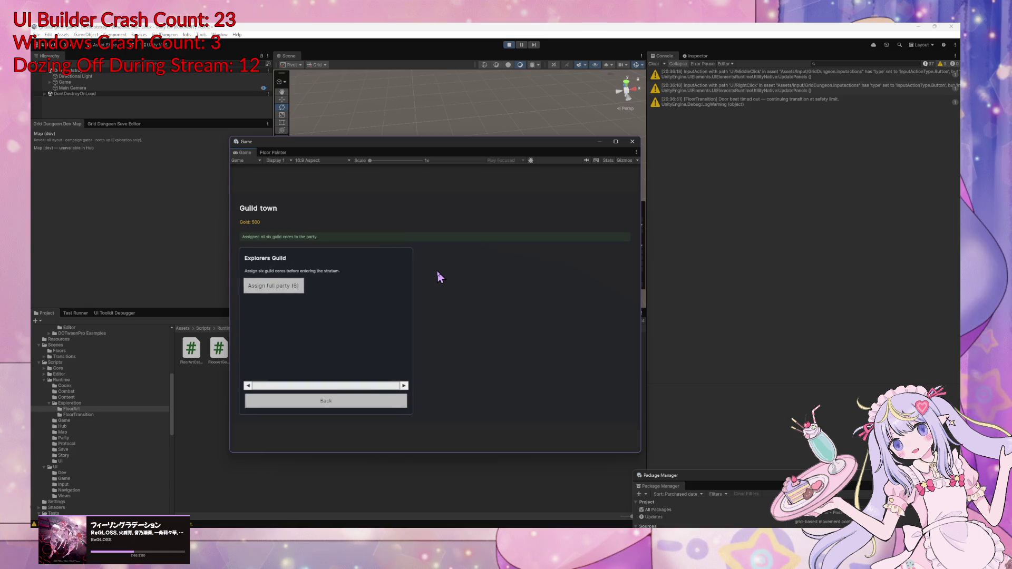
key(Down)
key(Return)
key(Return)
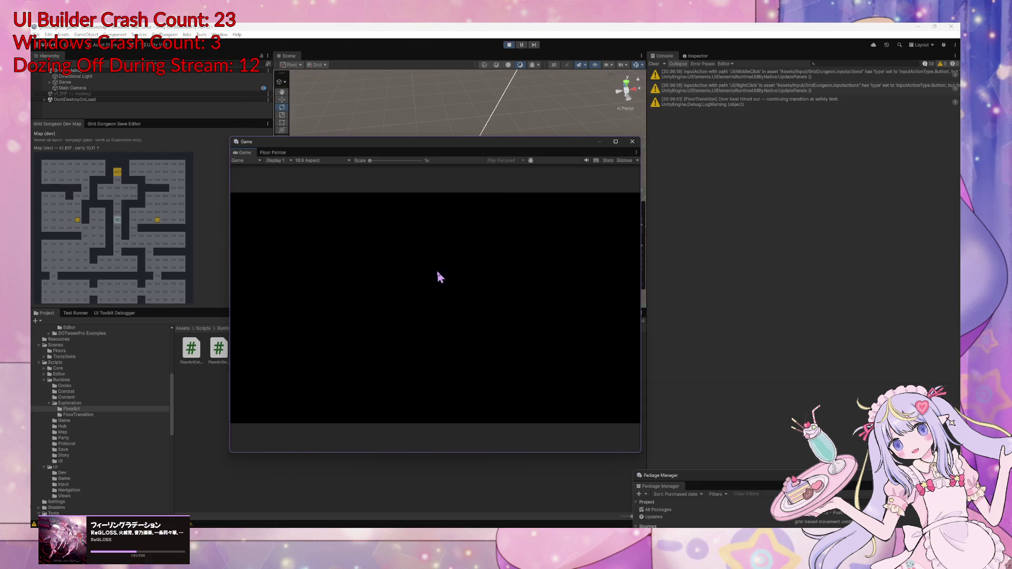
Walk north on s1_B2F, turn around, and take the stairs
key(Up)
key(Up)
key(Up)
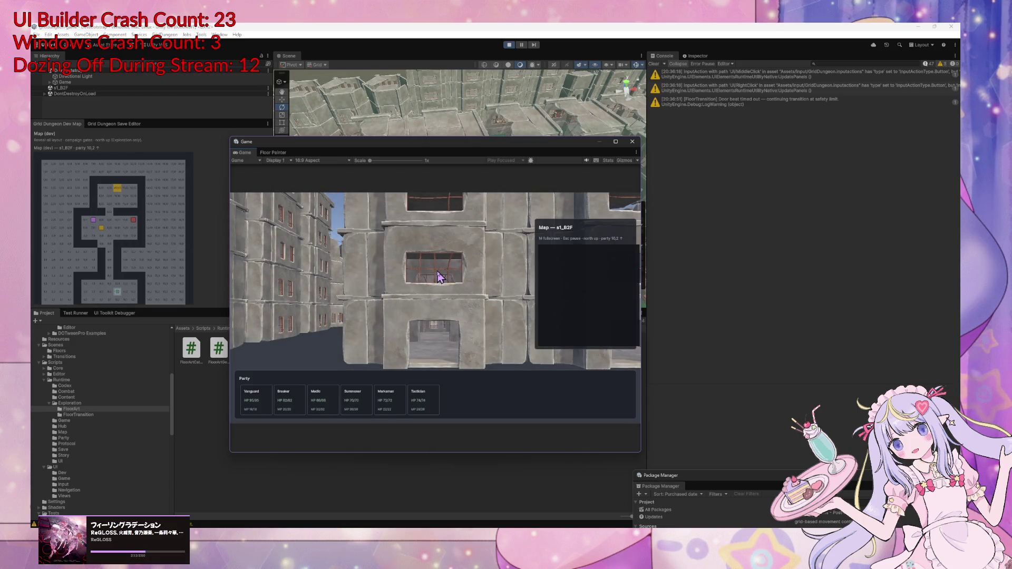
key(q)
key(q)
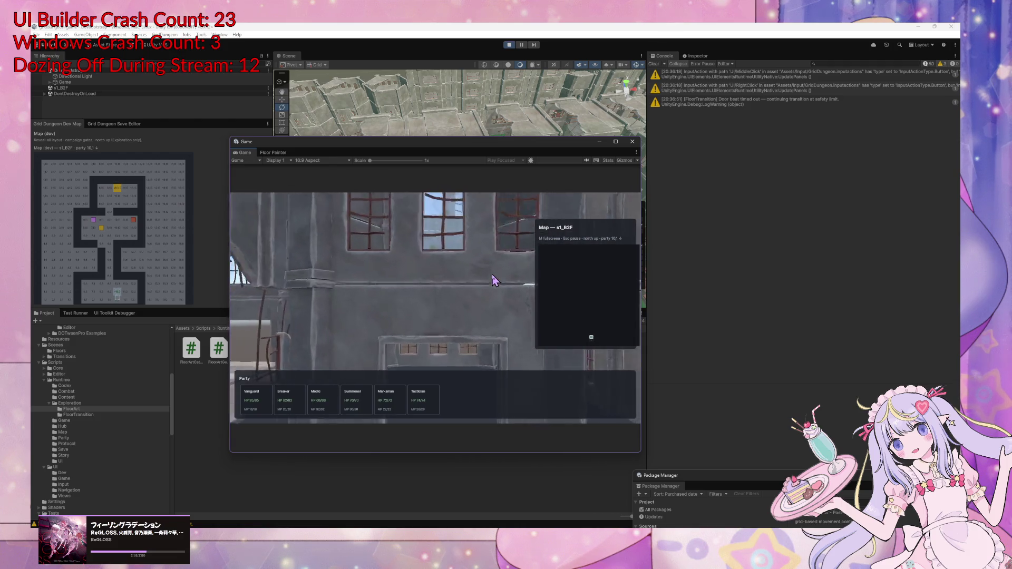
key(e)
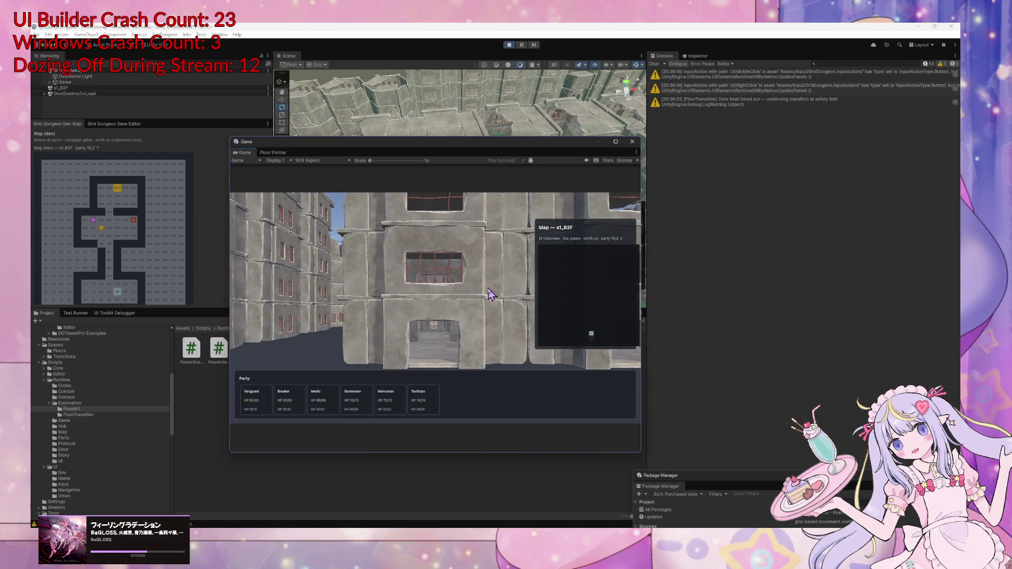
key(e)
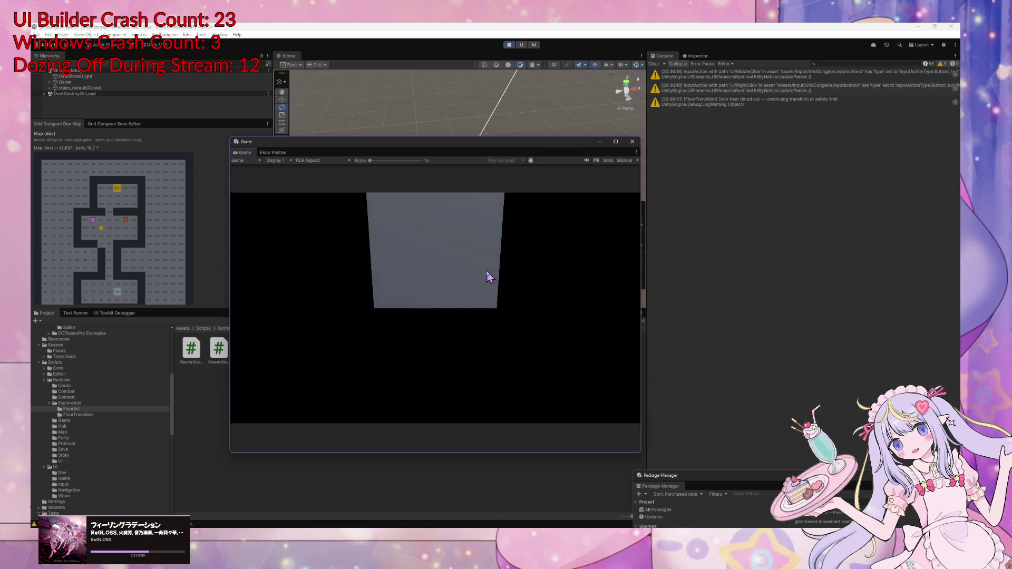
Start a follow-up draft in Cursor, then stop and restart Play Mode in Unity
key(alt+Tab)
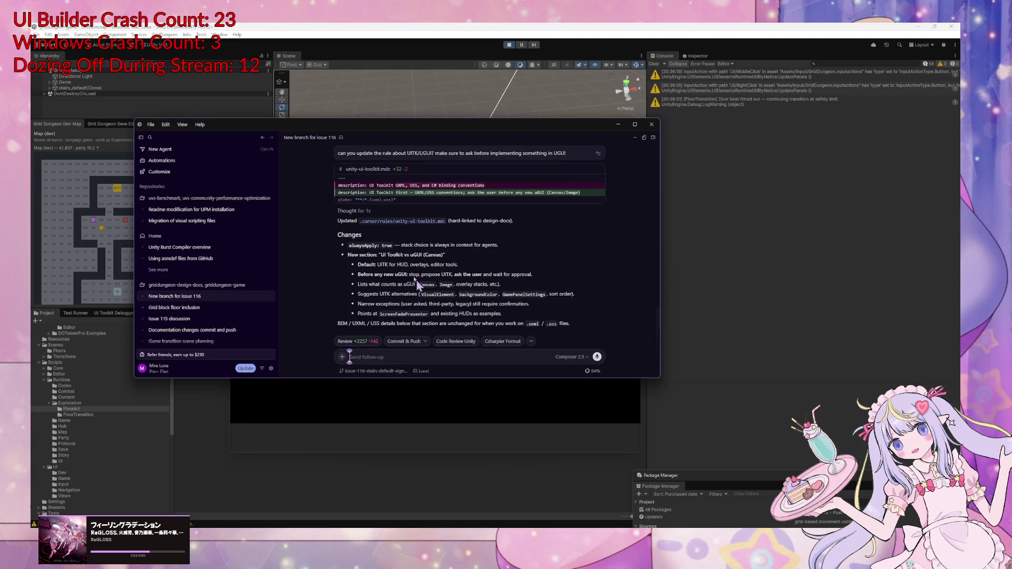
mouse_move(412, 124)
mouse_down()
mouse_move(757, 167)
mouse_move(798, 156)
mouse_up()
click(773, 386)
text(b)
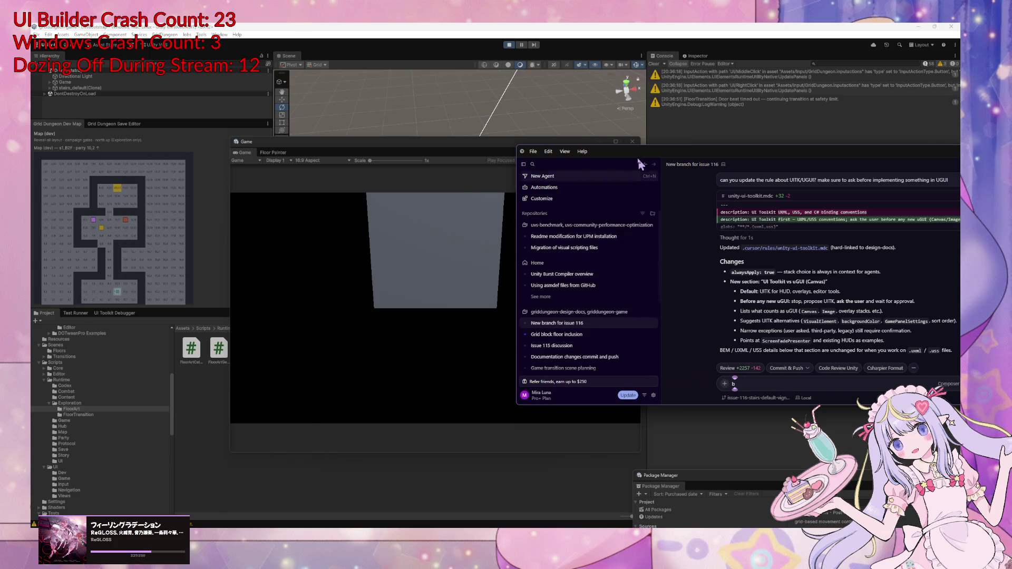
click(508, 58)
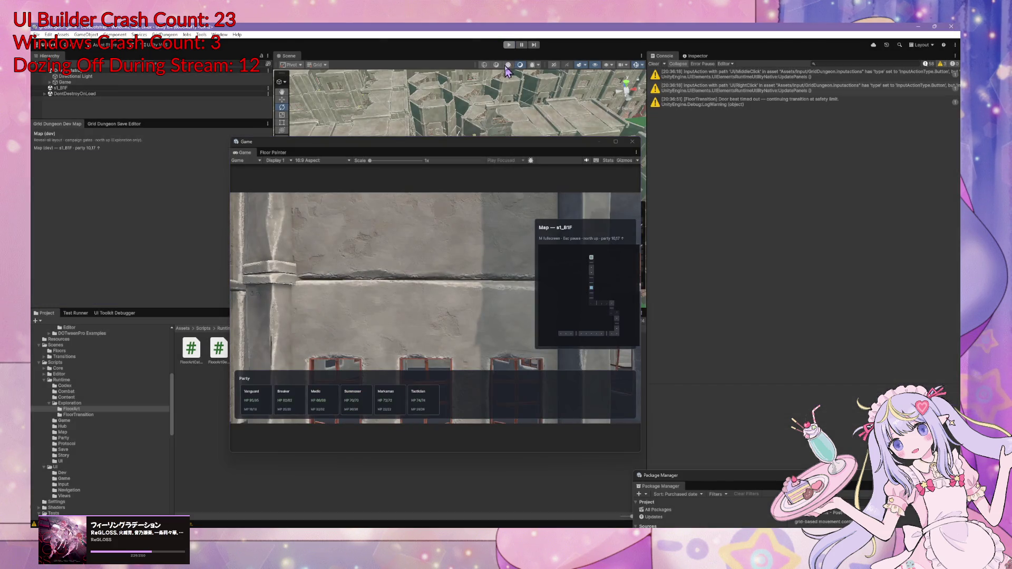
click(509, 45)
click(509, 45)
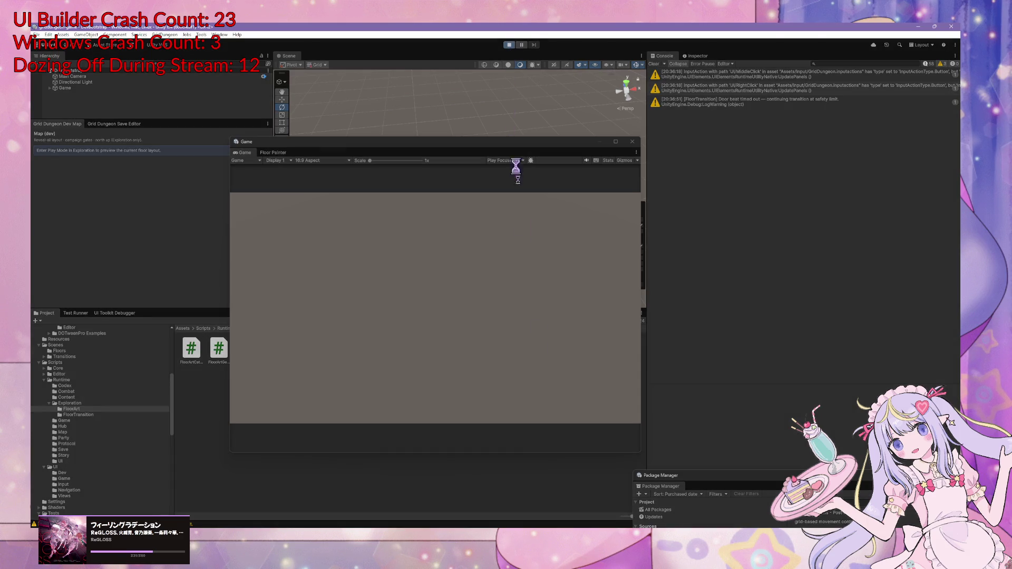
Walk the party from s1_B1F through the town streets to the Explorers Guild
key(alt+Tab)
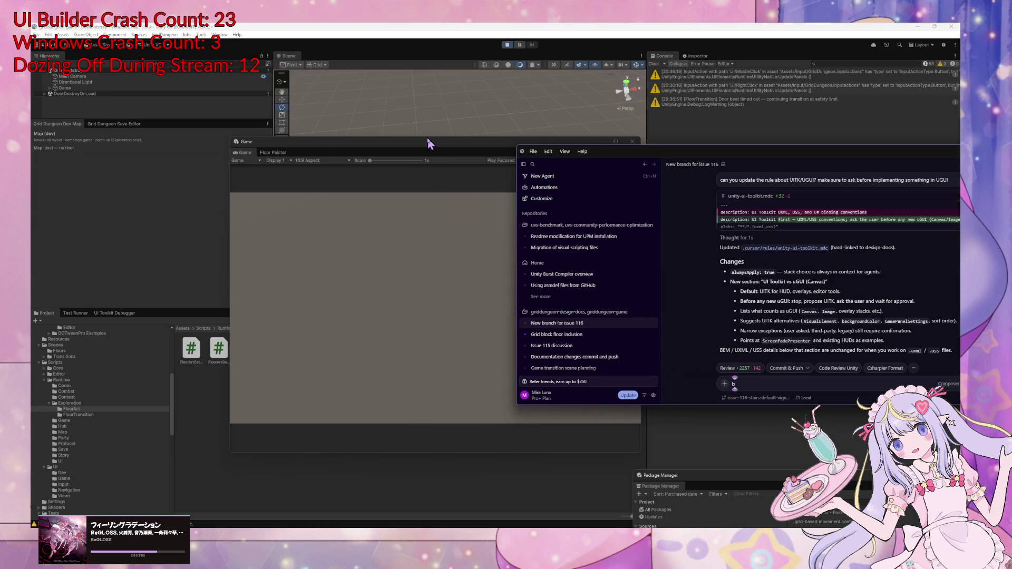
click(380, 152)
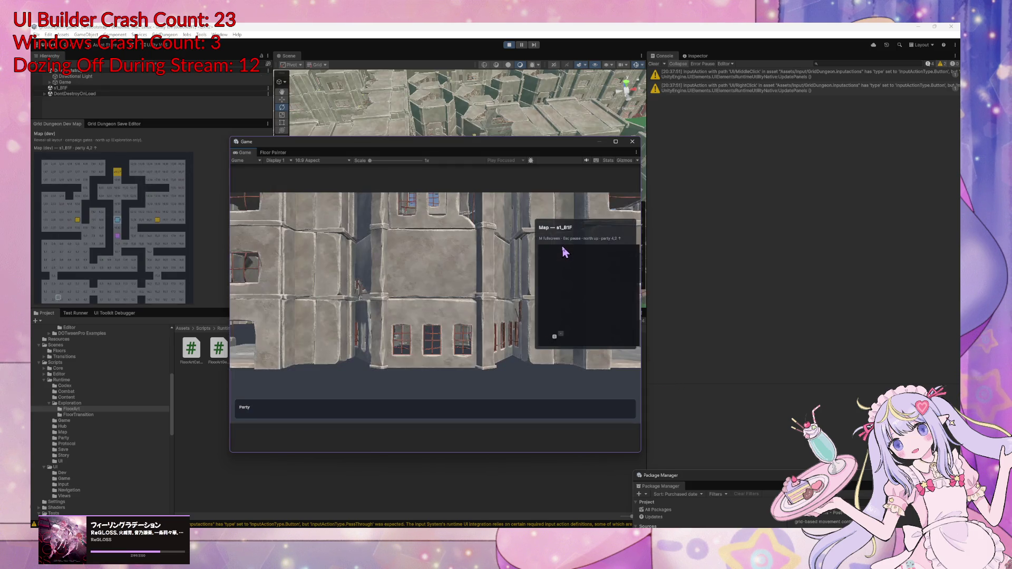
key(Right)
key(Up)
key(Up)
key(Up)
key(Up)
key(Up)
key(Up)
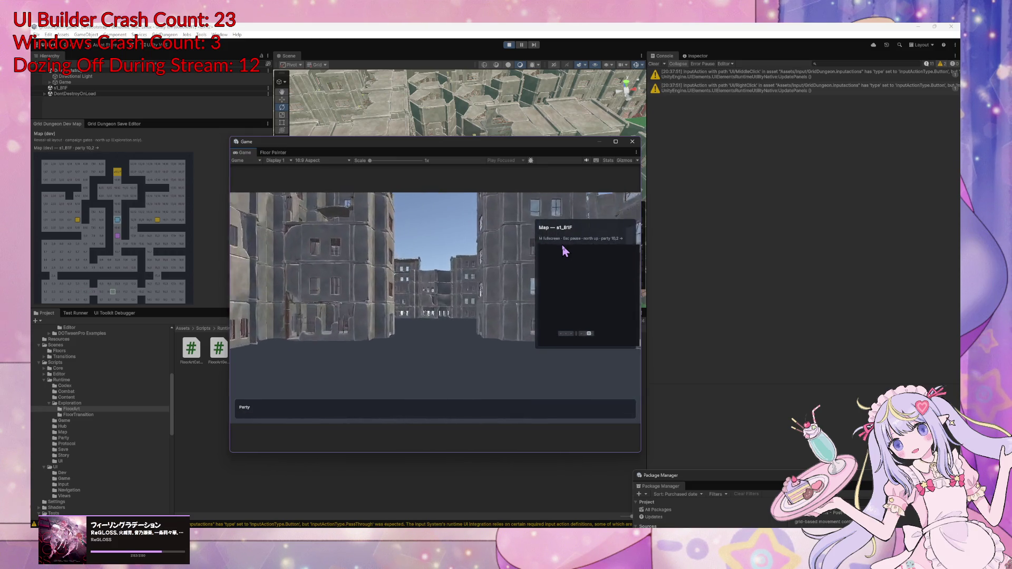
key(Left)
key(Up)
key(Up)
key(Up)
key(Up)
key(Up)
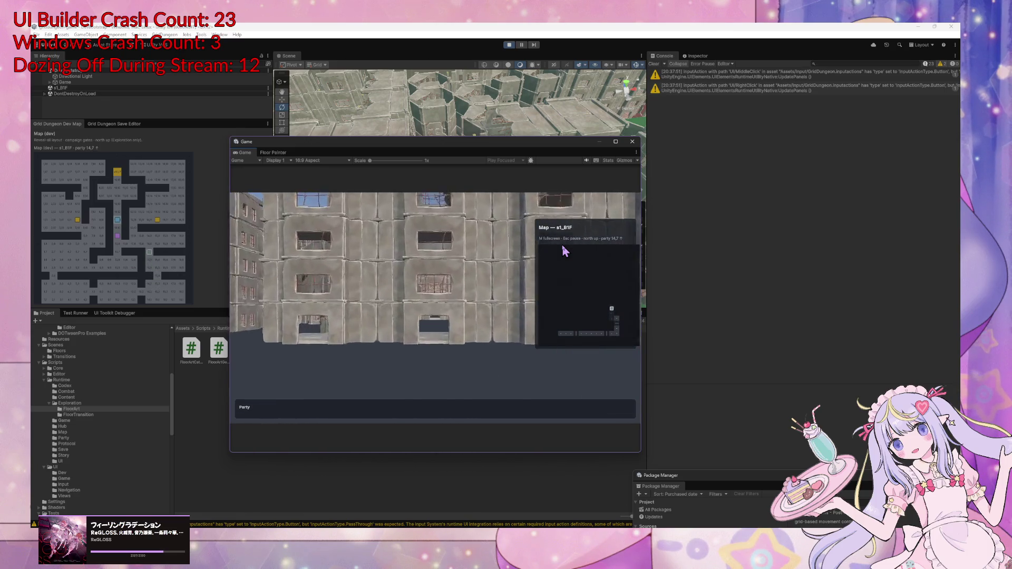
key(Left)
key(Up)
key(Up)
key(Up)
key(Up)
key(Right)
key(Up)
key(Up)
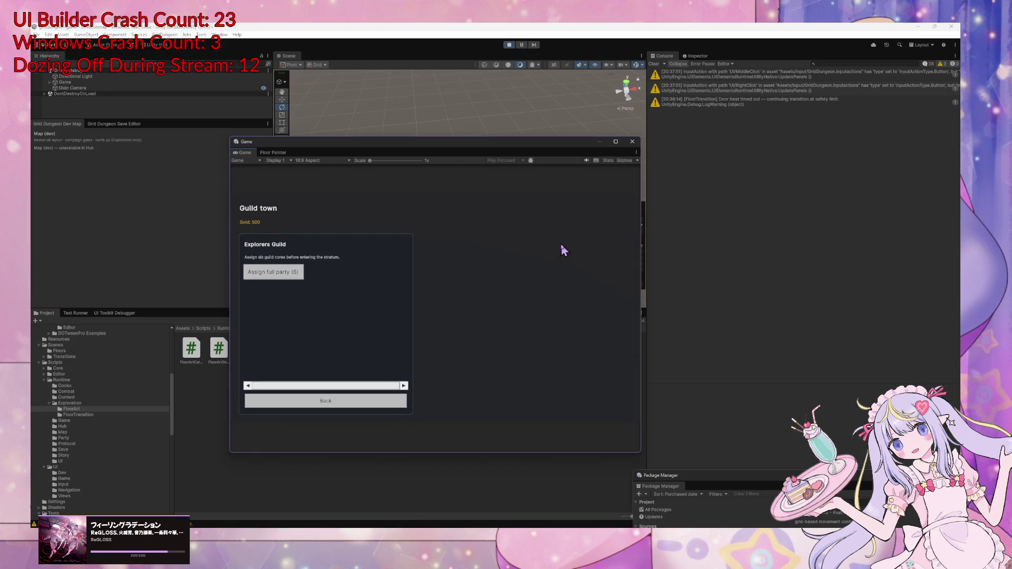
Assign the full party, take the stairs to load s1_B2F, and start drafting a bug report
key(Return)
key(Return)
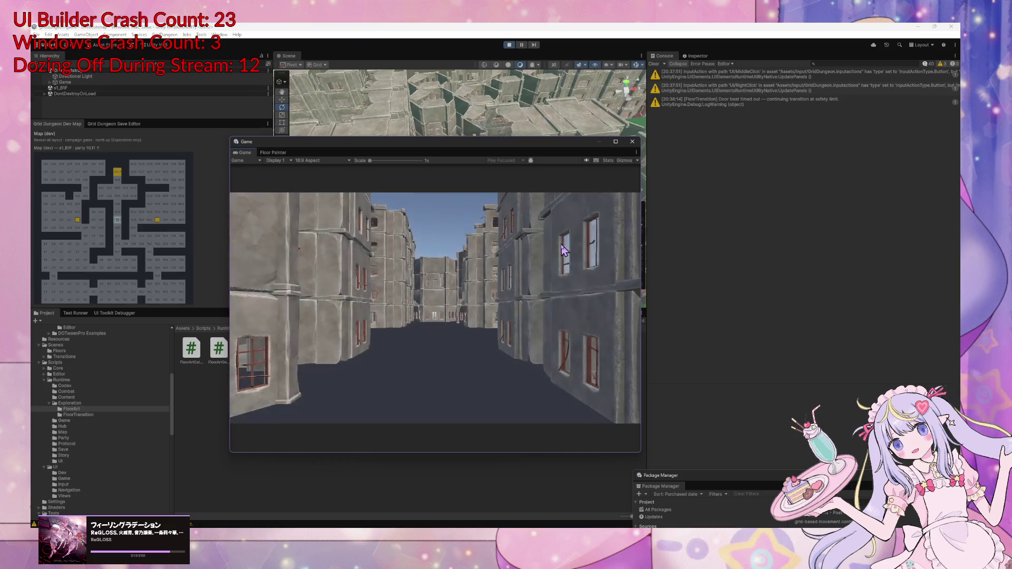
key(w)
key(w)
key(w)
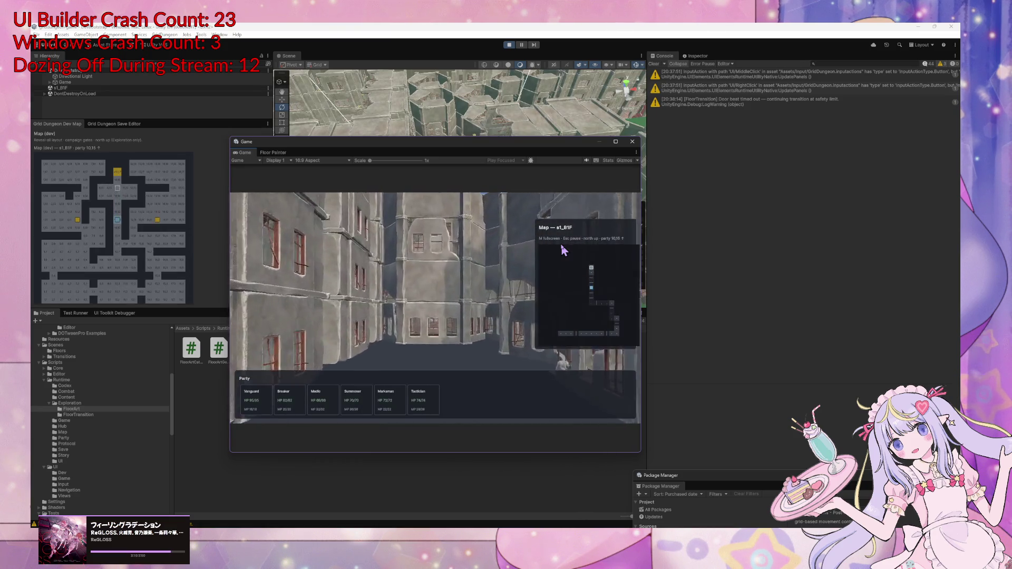
key(w)
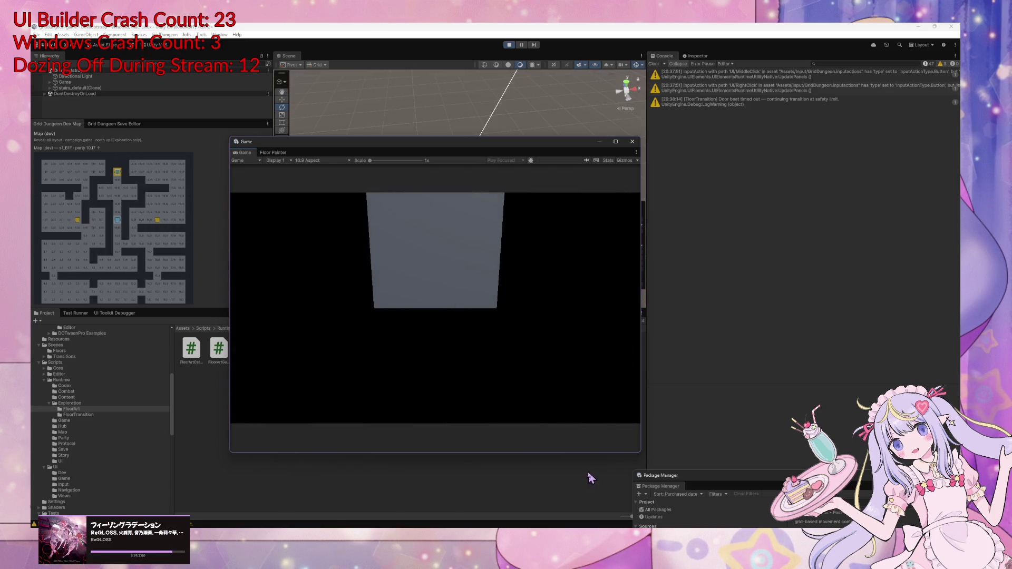
key(alt+Tab)
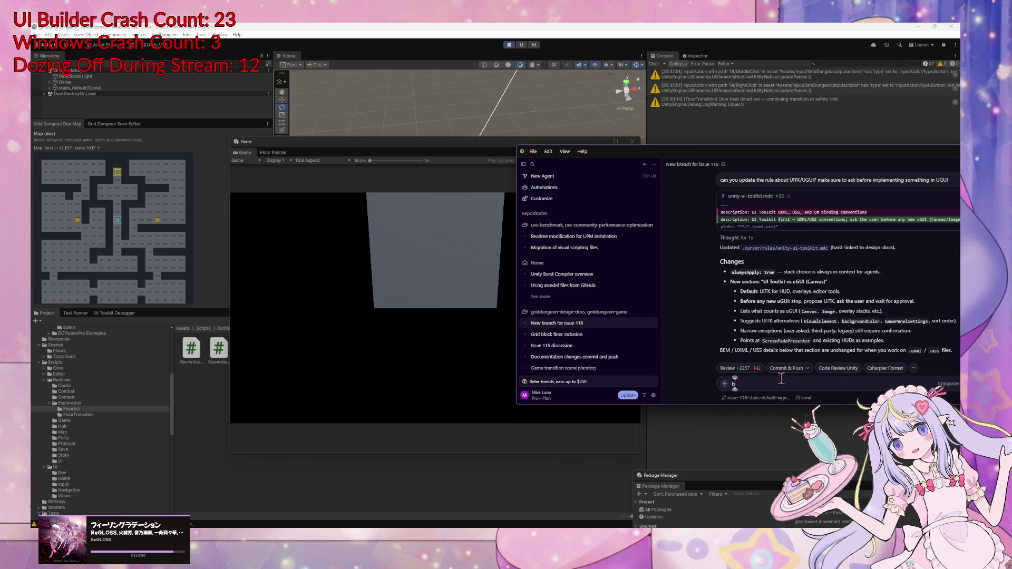
key(alt+Tab)
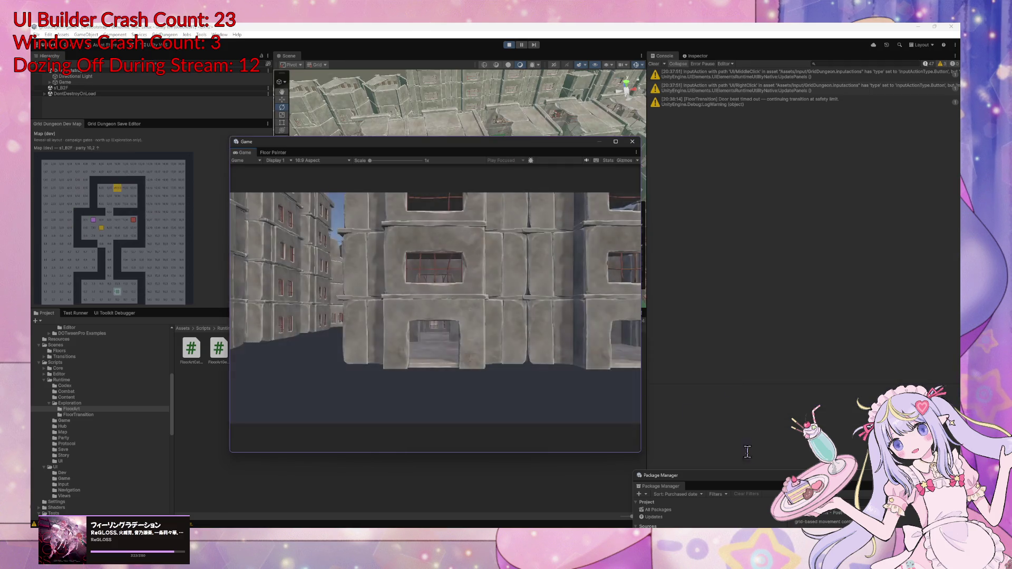
key(alt+Tab)
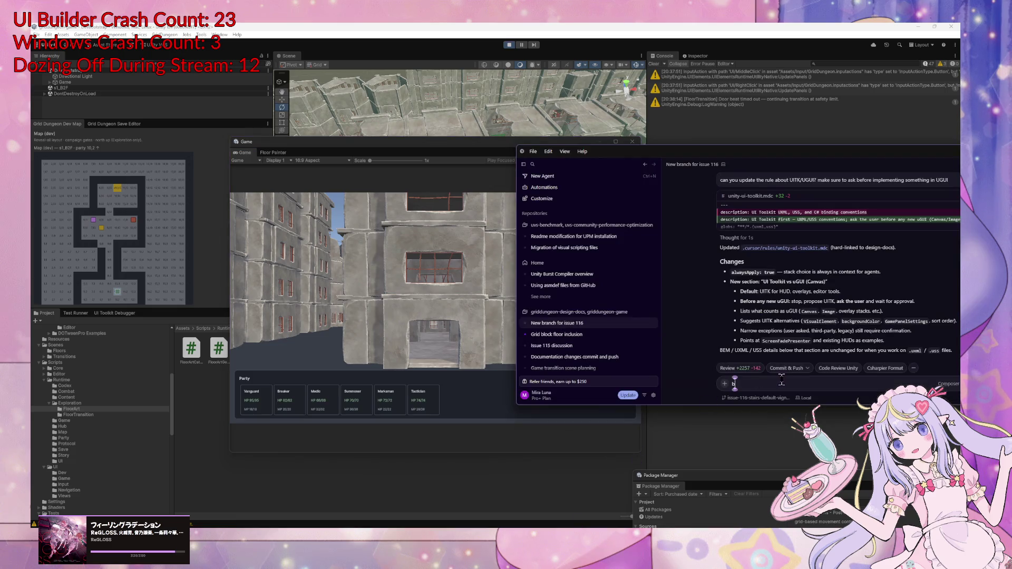
text(ug found)
text((?) when going form)
Send the report that the player marker and stairs don't show on the map after B1-> B2
key(BackSpace)
key(BackSpace)
key(BackSpace)
text(from B1)
text(-> B2.)
mouse_move(632, 156)
mouse_down()
mouse_move(838, 148)
mouse_move(684, 133)
mouse_move(759, 103)
mouse_up()
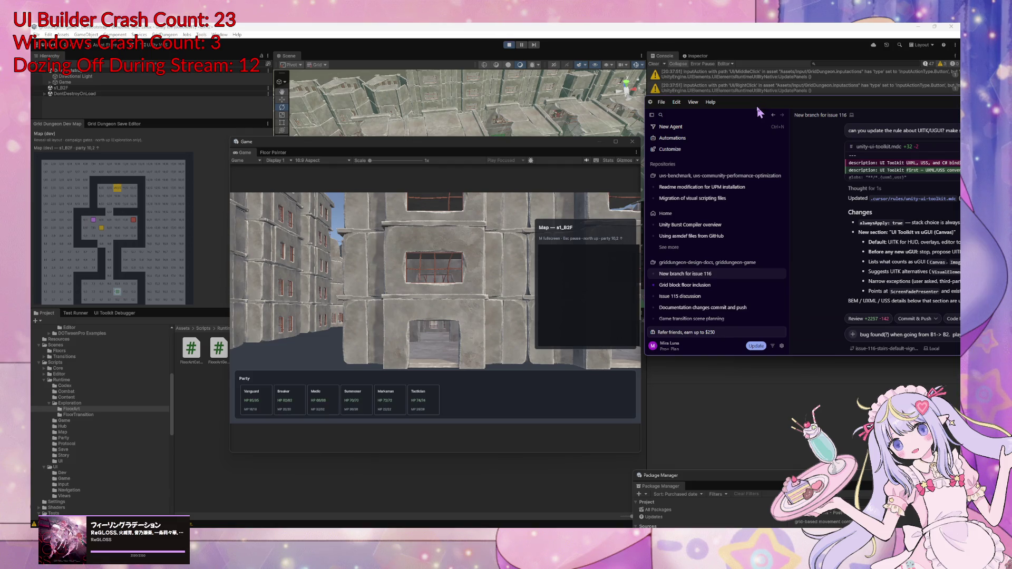
drag(756, 104, 617, 116)
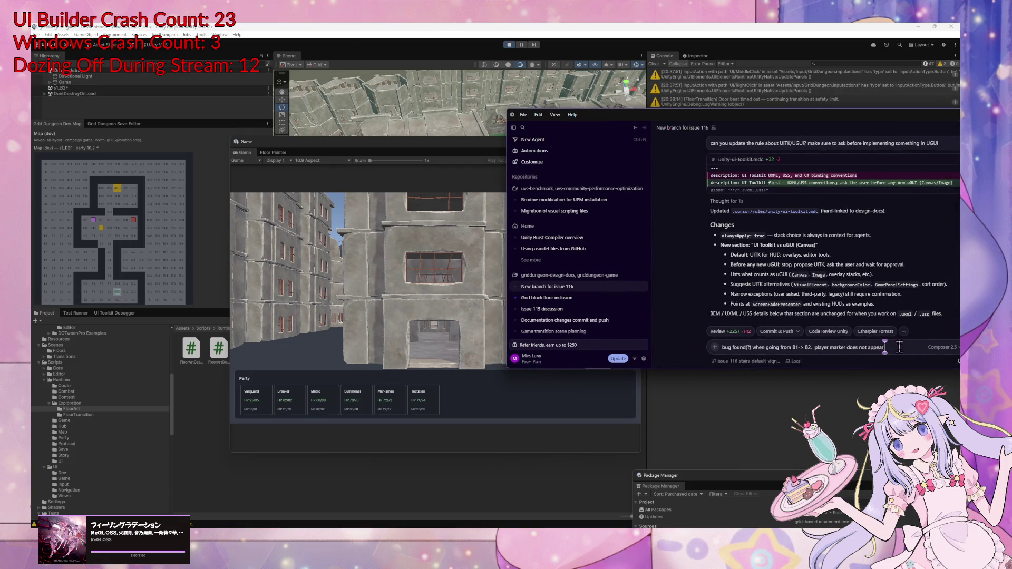
click(884, 348)
text(/g)
key(BackSpace)
text(stair)
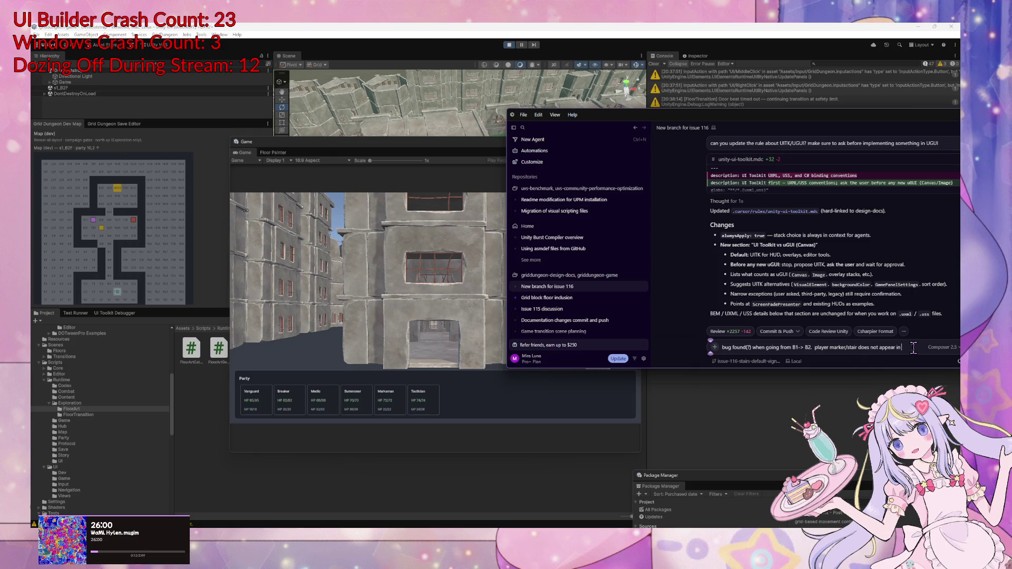
text(ap until player m)
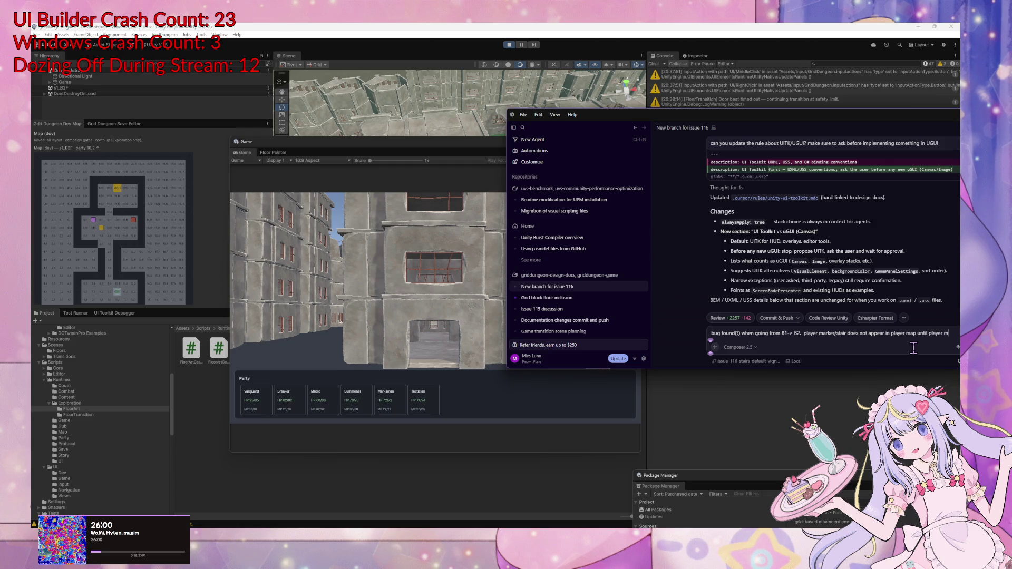
text(e)
key(Return)
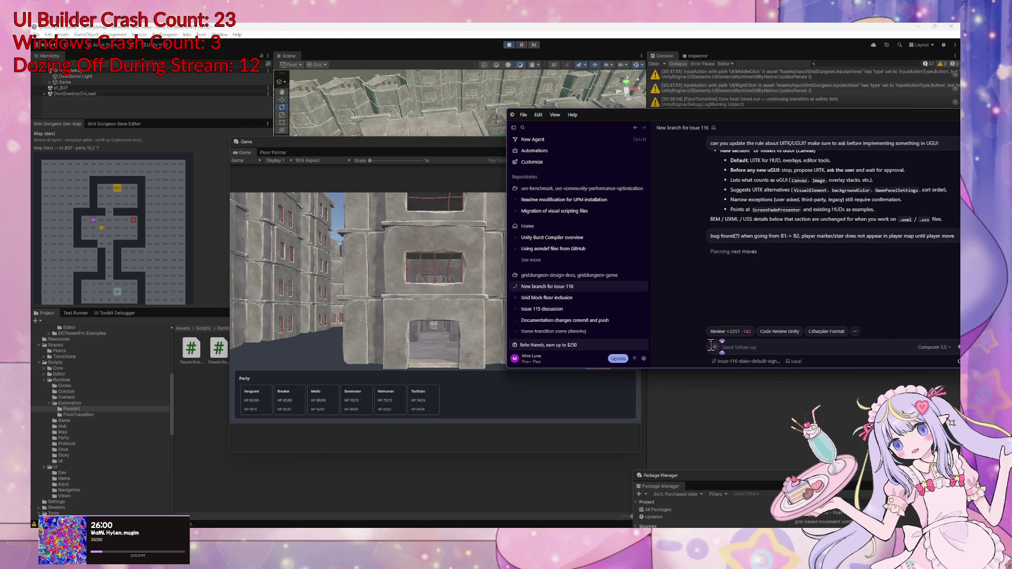
Win the battle with Attack, step one cell west, stop Play Mode, and bring up the agent chat
click(402, 289)
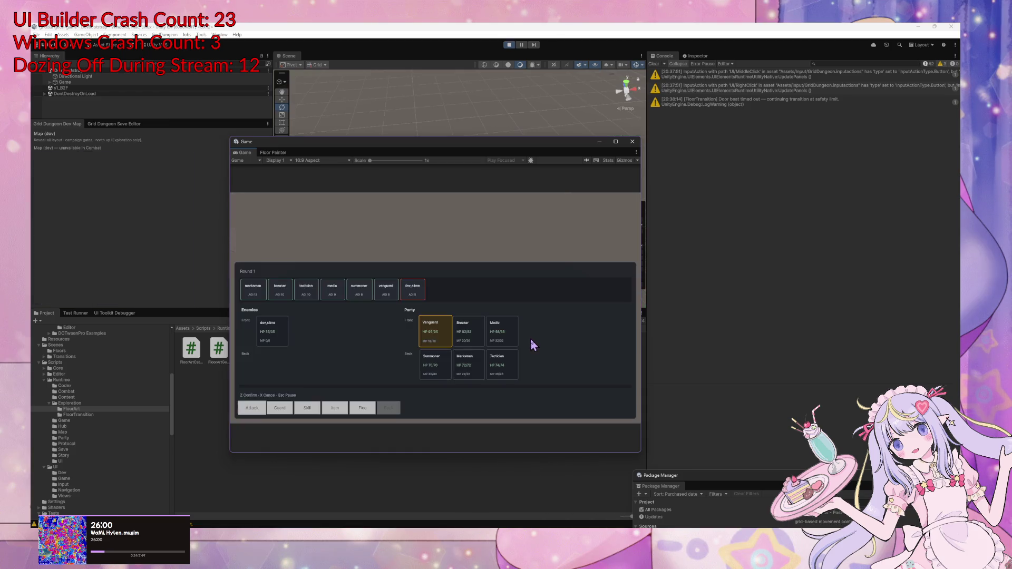
key(z)
key(z)
key(z)
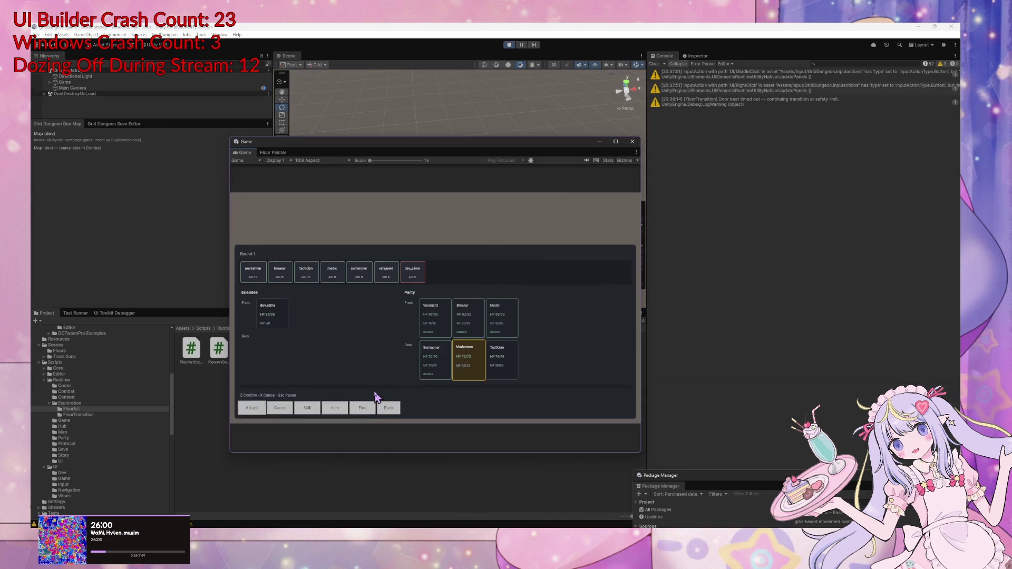
key(z)
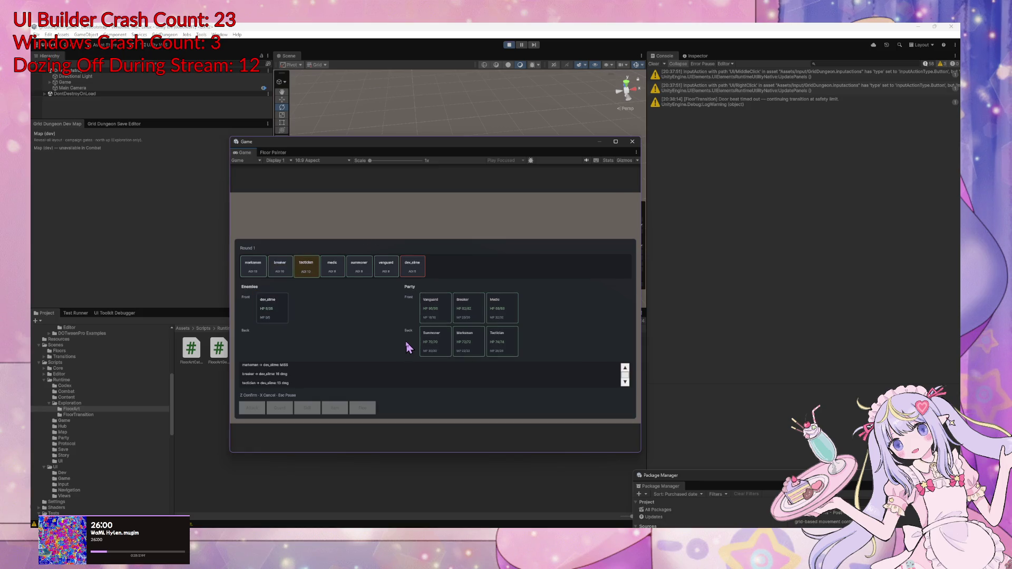
key(a)
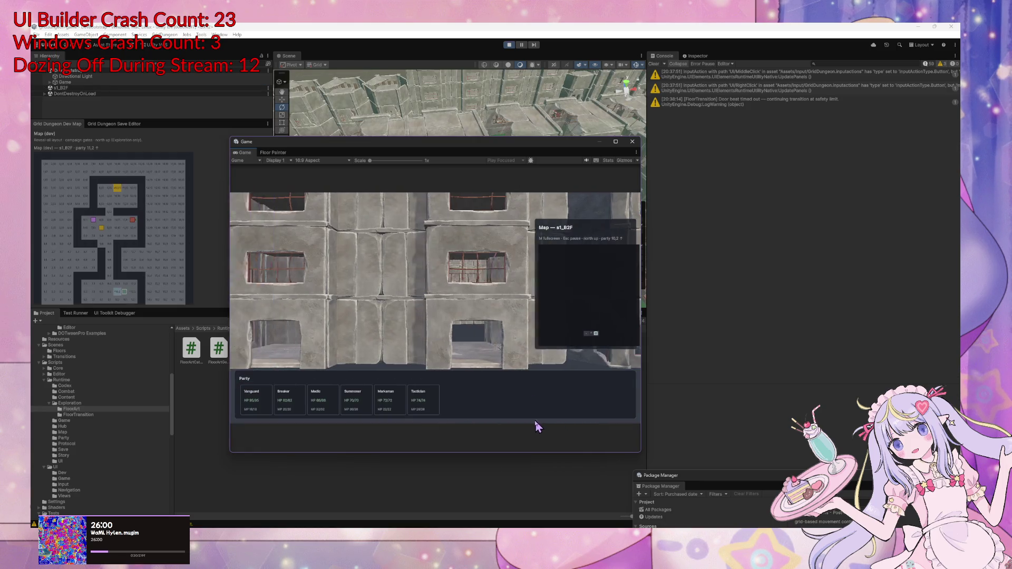
click(509, 45)
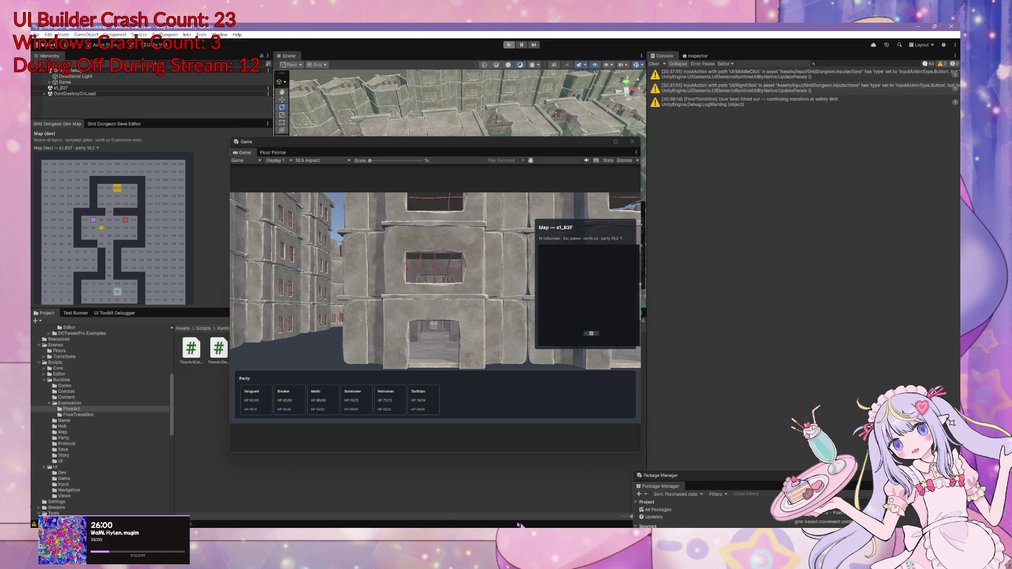
mouse_move(439, 505)
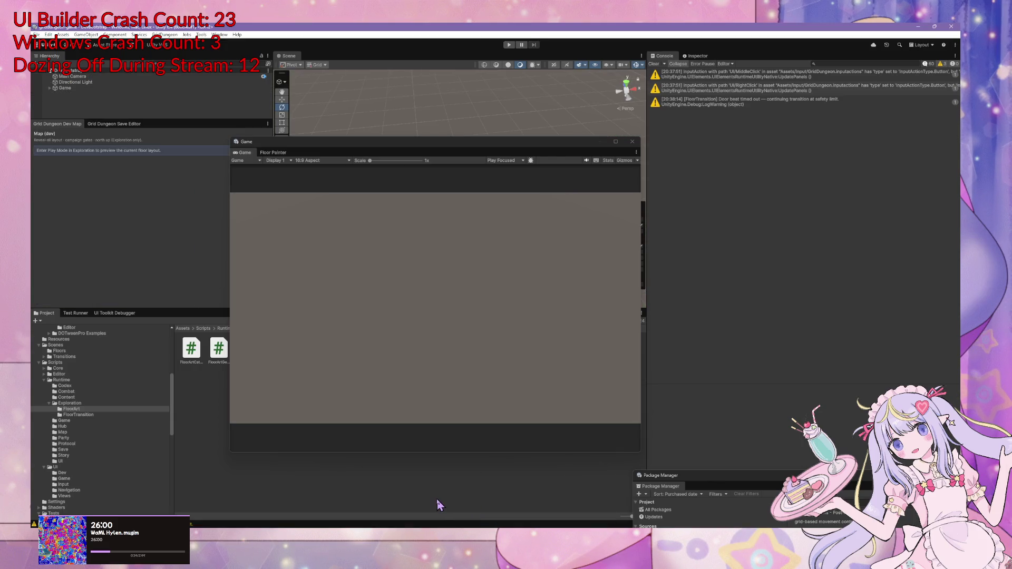
click(439, 505)
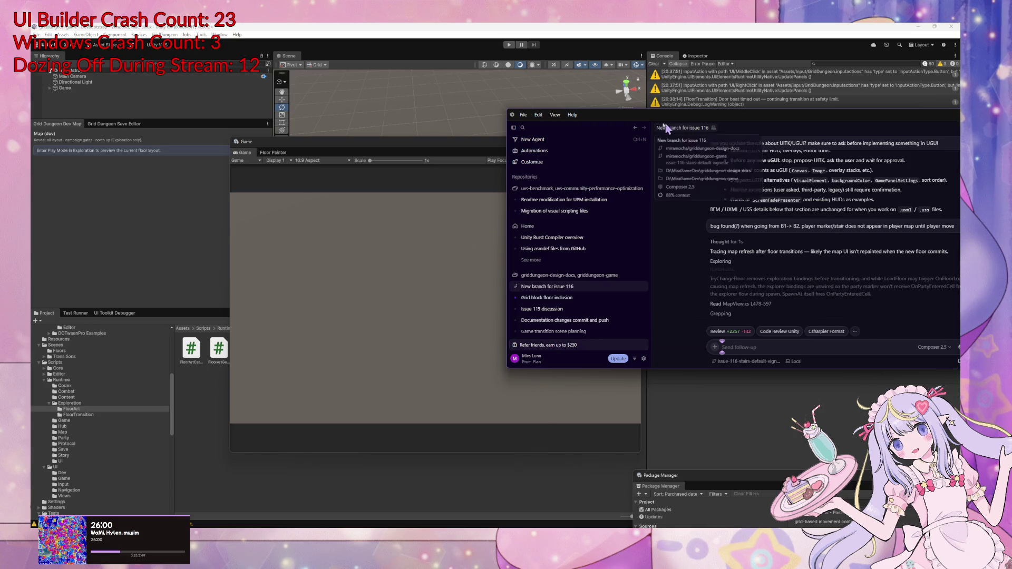
Move the Cursor agent chat window further left while the agent investigates the B1→B2 map bug
drag(627, 113, 406, 112)
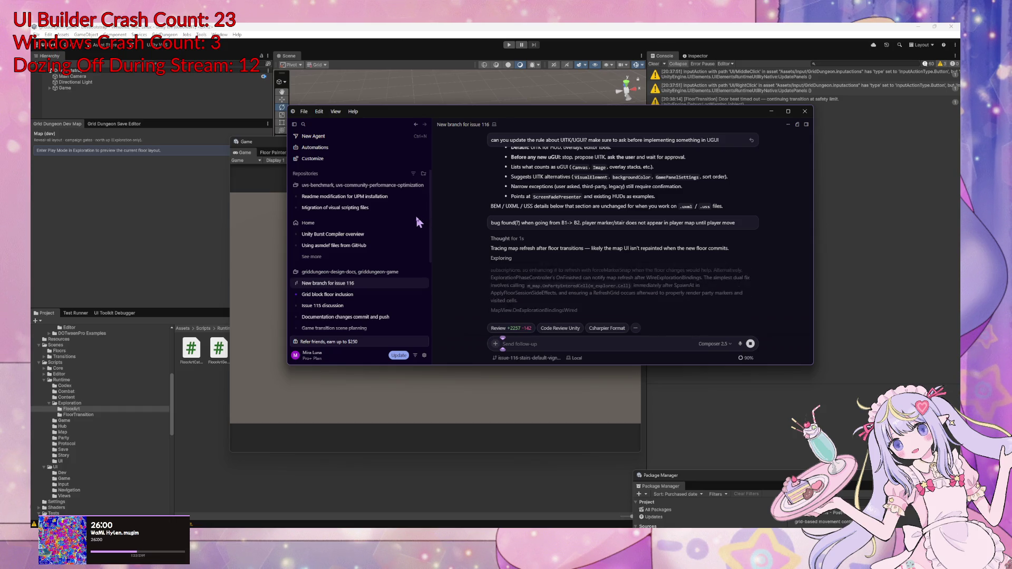
mouse_move(315, 214)
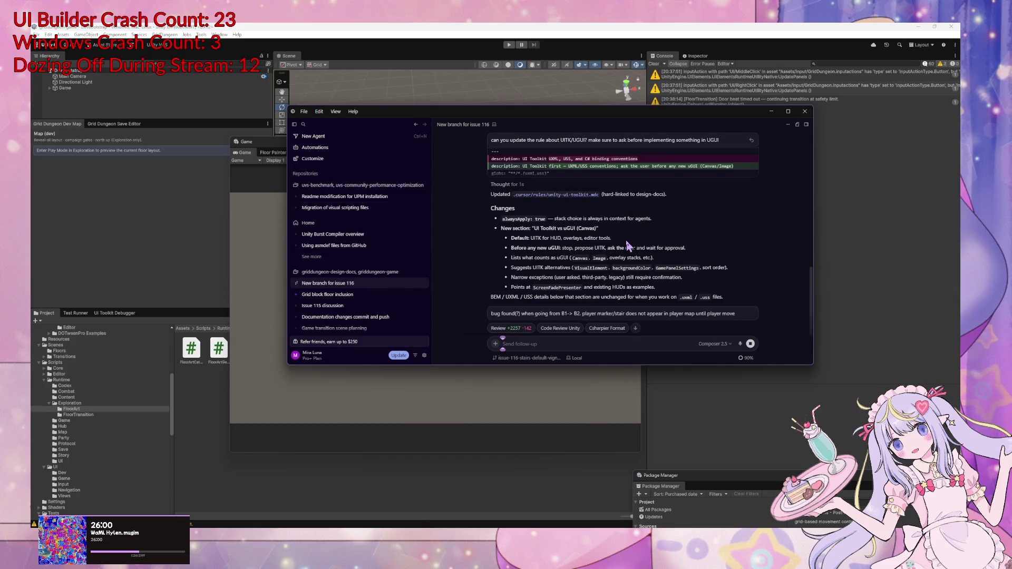
Review the agent's SpawnPartyAndRevealOnMap fix, select its Play Mode verification steps, and return to Unity
scroll(627, 245, up, 2)
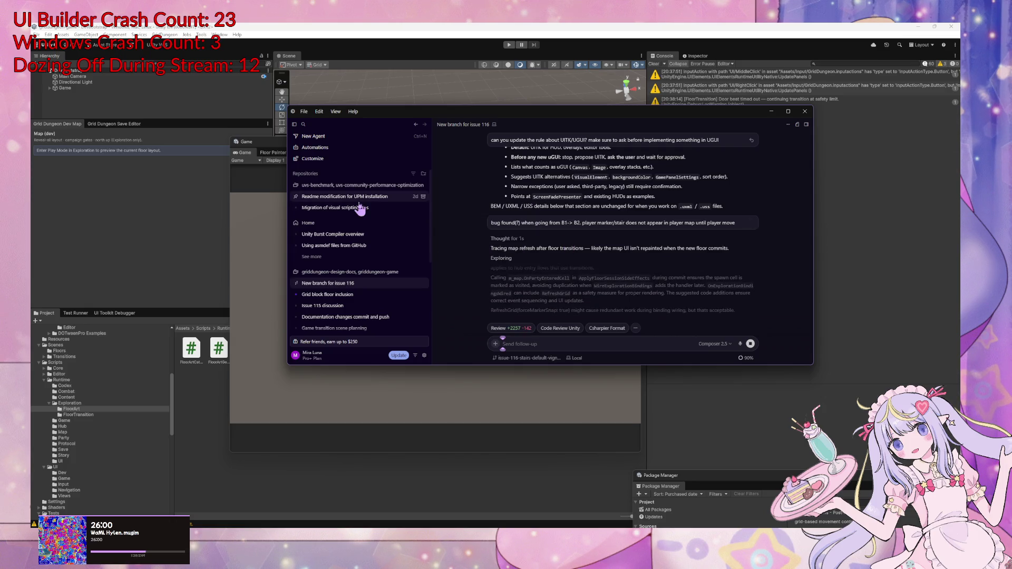
mouse_move(351, 199)
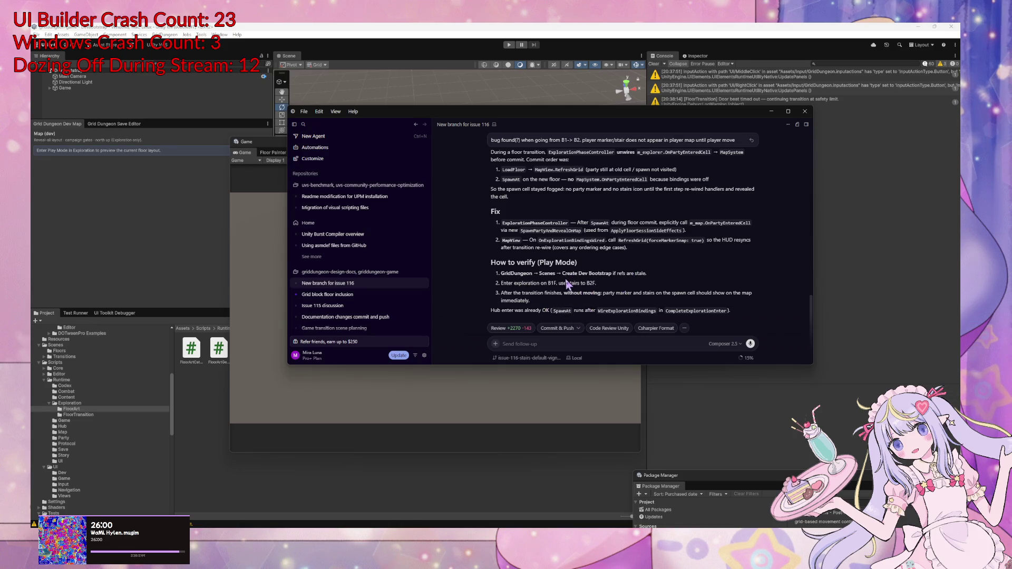
drag(500, 273, 575, 293)
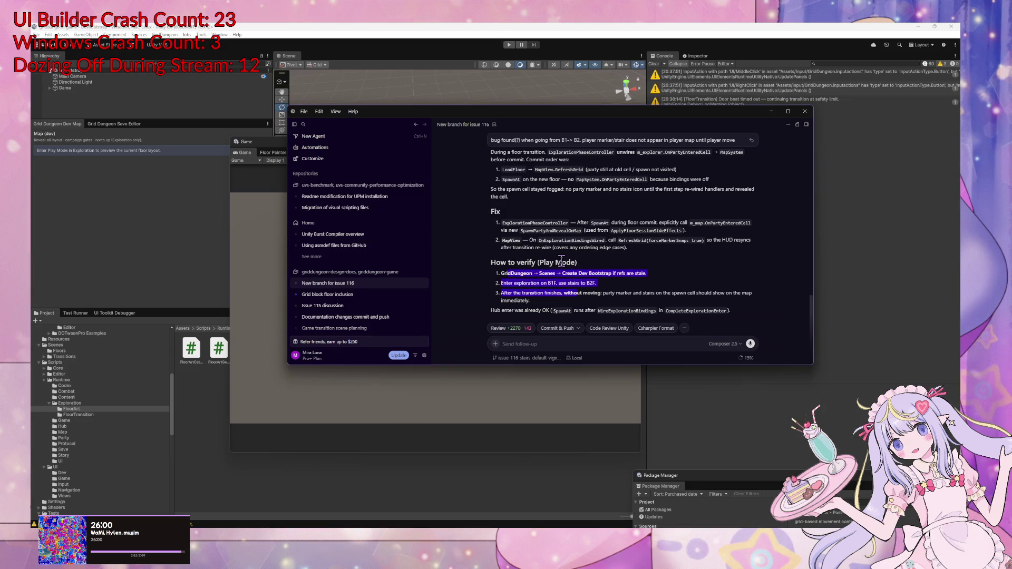
click(144, 38)
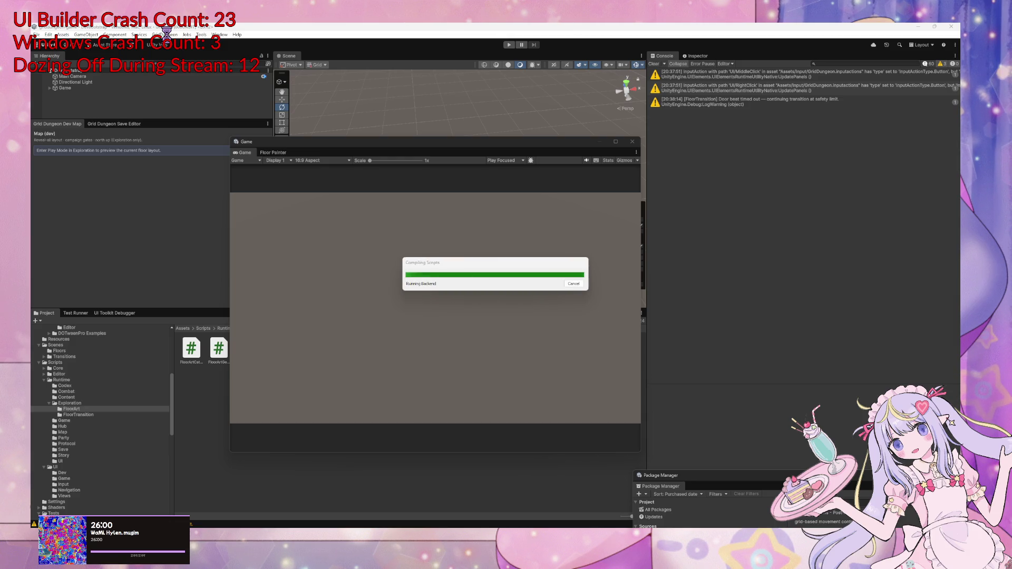
Create the Dev Bootstrap scene from the GridDungeon menu and enter Play Mode on s1_B1F
click(165, 34)
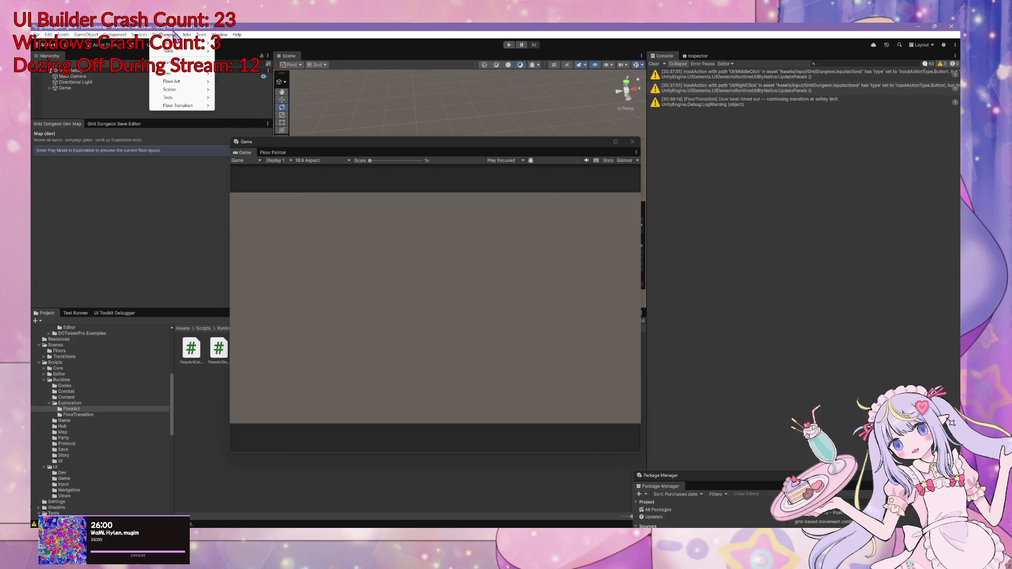
click(174, 47)
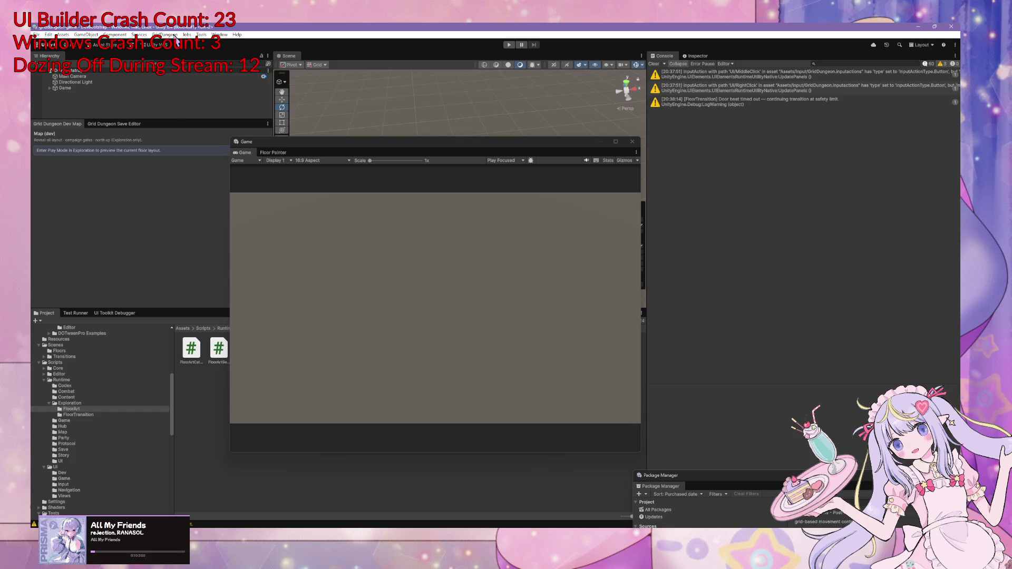
click(168, 34)
mouse_move(185, 89)
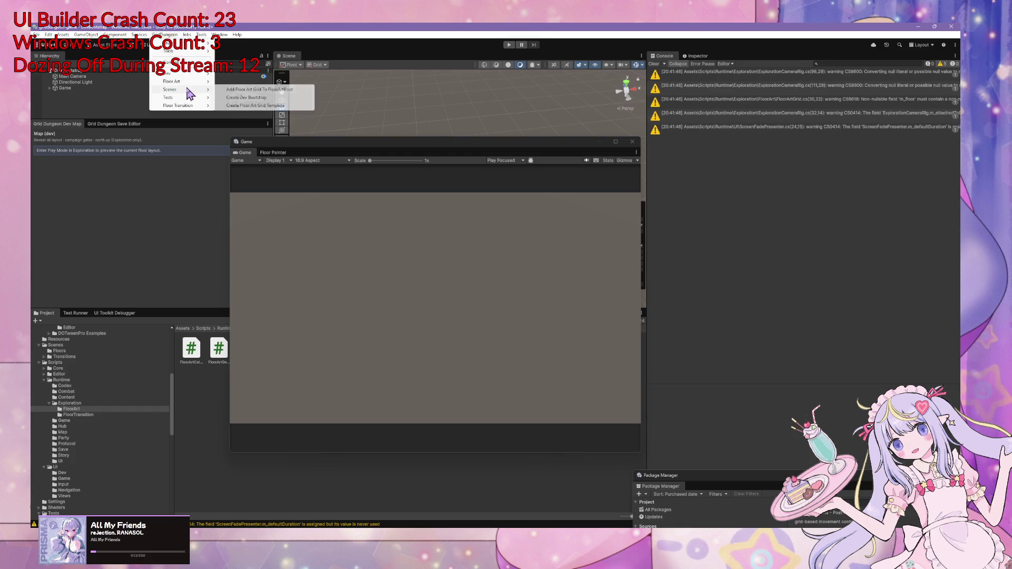
click(244, 99)
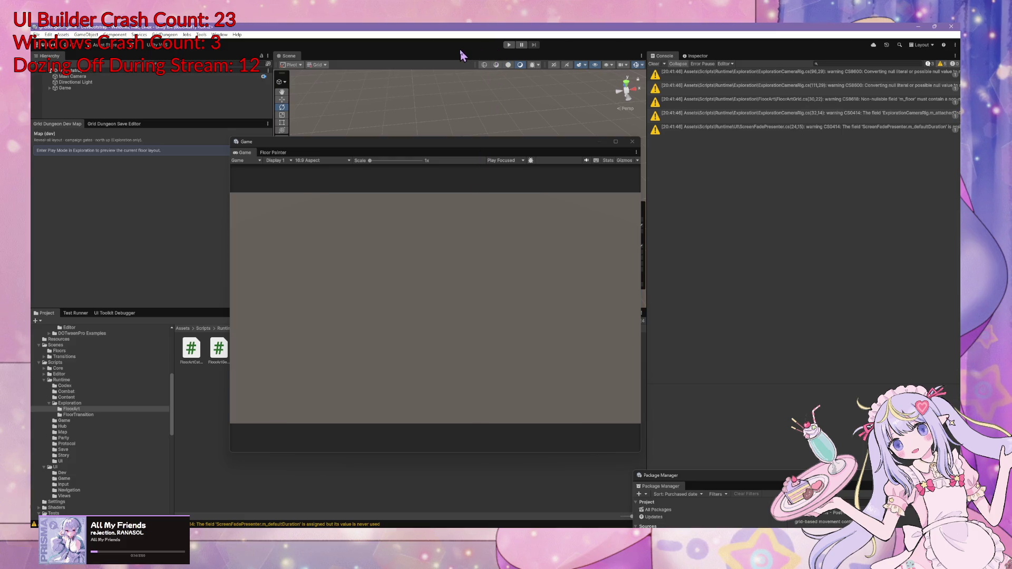
click(509, 45)
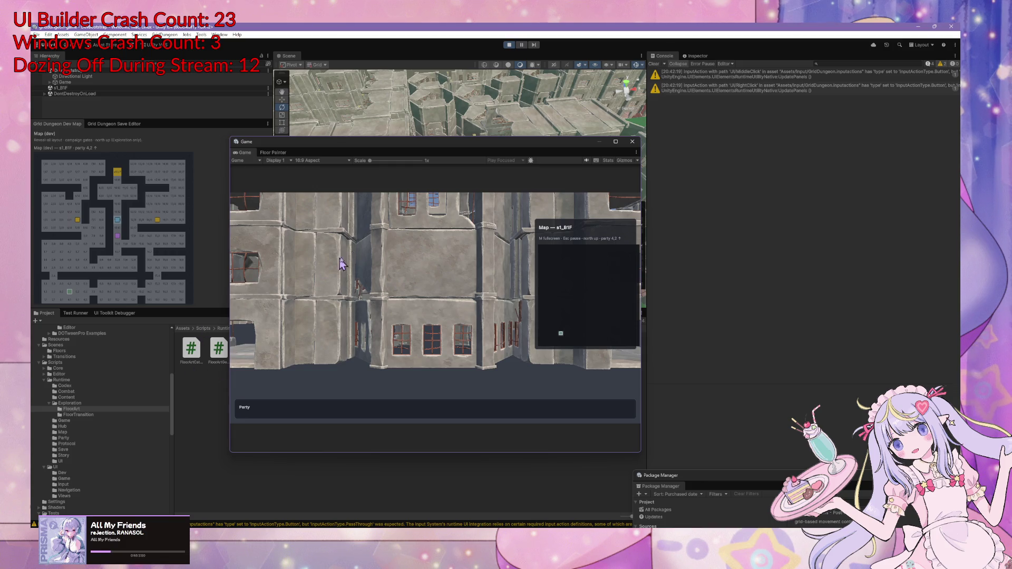
Walk the party through the town streets, heading east, north, west, then north again
click(390, 279)
key(e)
key(w)
key(w)
key(w)
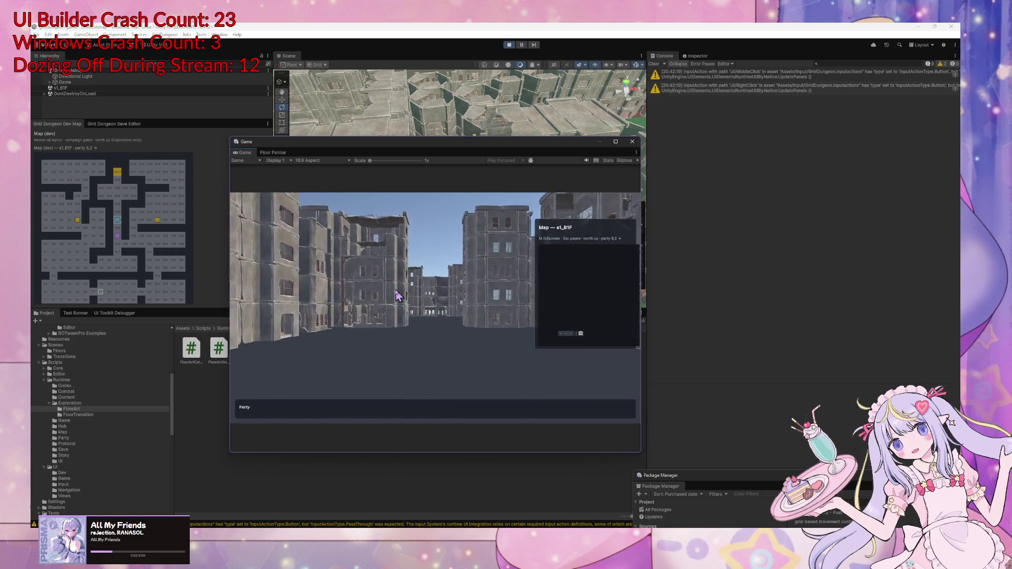
key(w)
key(w)
key(w)
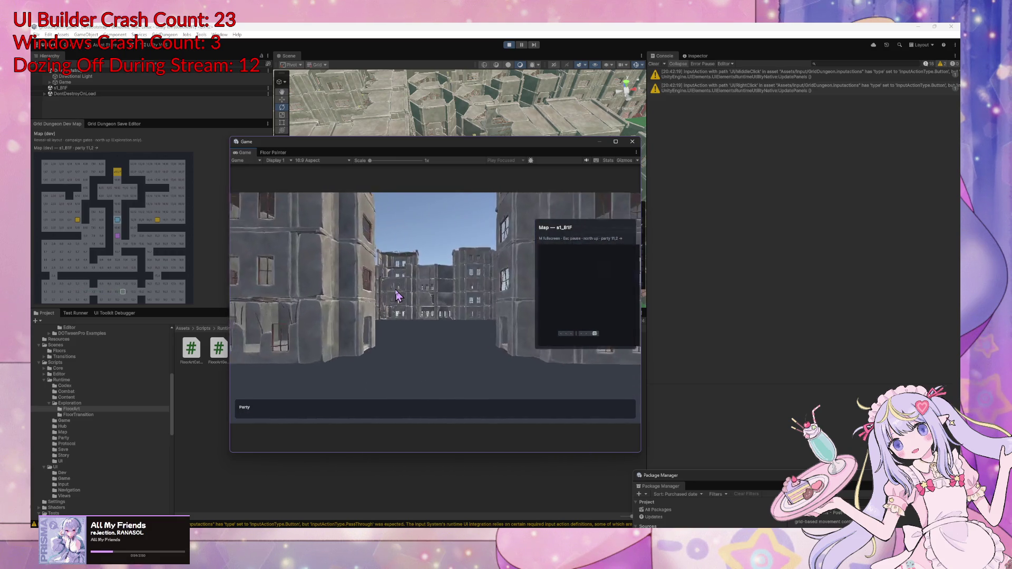
key(w)
key(w)
key(q)
key(w)
key(w)
key(w)
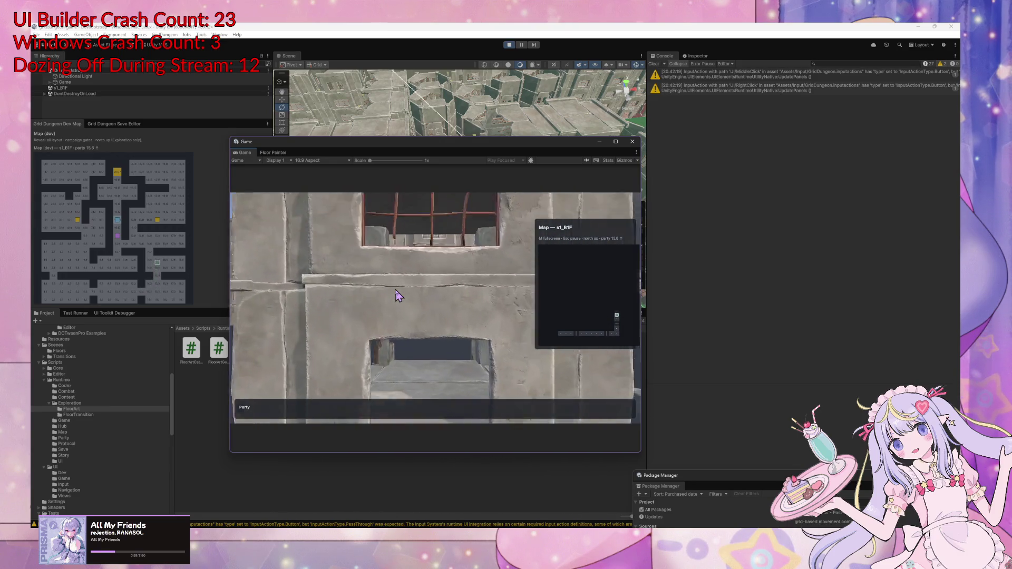
key(w)
key(w)
key(q)
key(w)
key(w)
key(w)
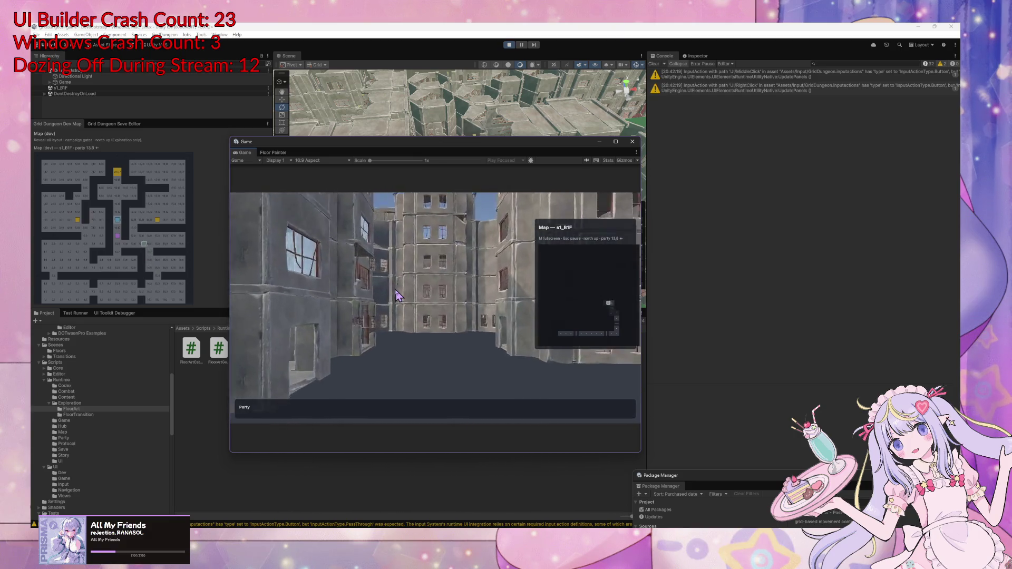
key(w)
key(w)
key(e)
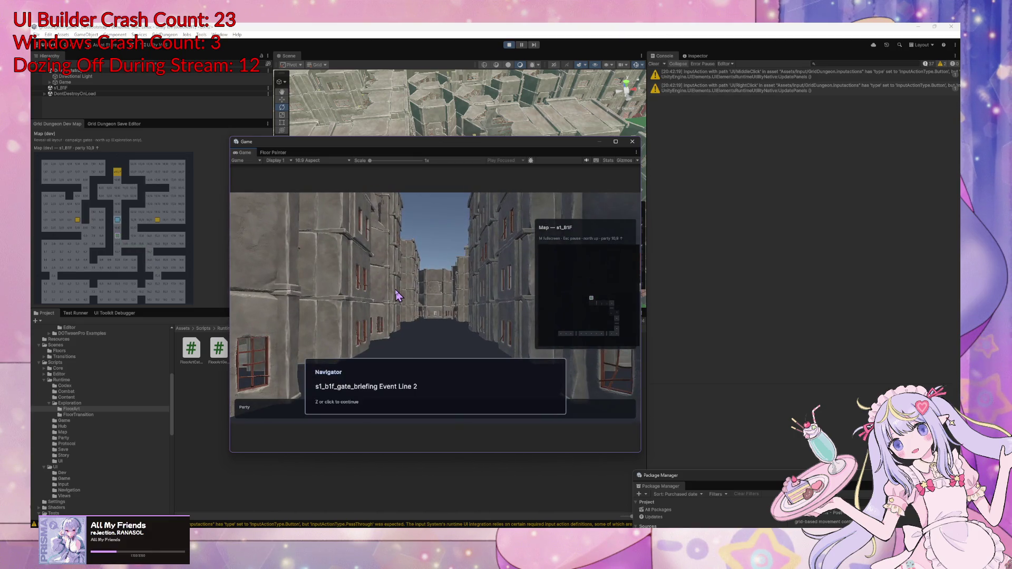
key(w)
key(w)
key(w)
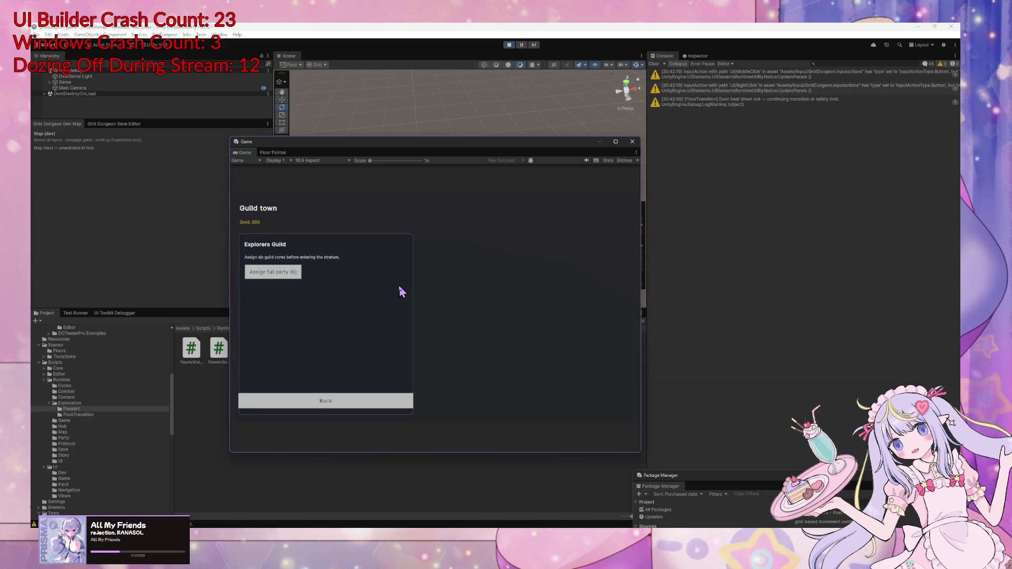
Assign all six guild cores to the party, walk down the corridor, and win the fight with Attack
key(Return)
key(Return)
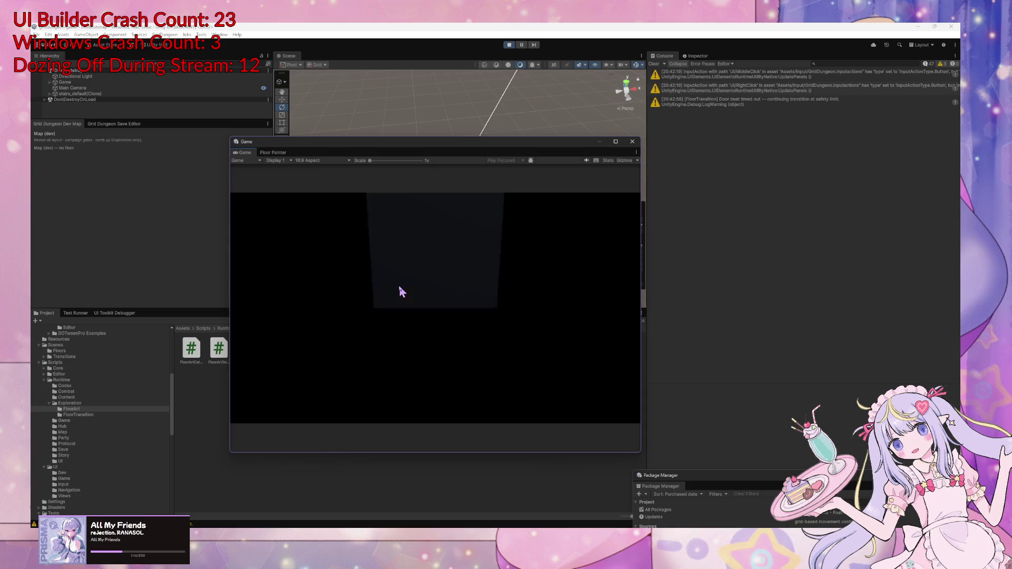
key(w)
key(w)
key(w)
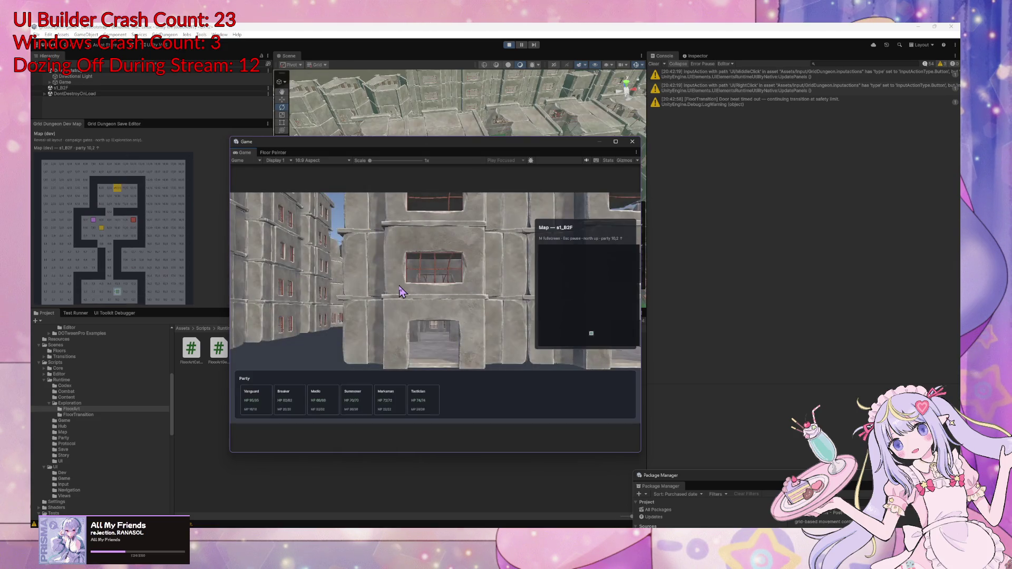
key(w)
key(w)
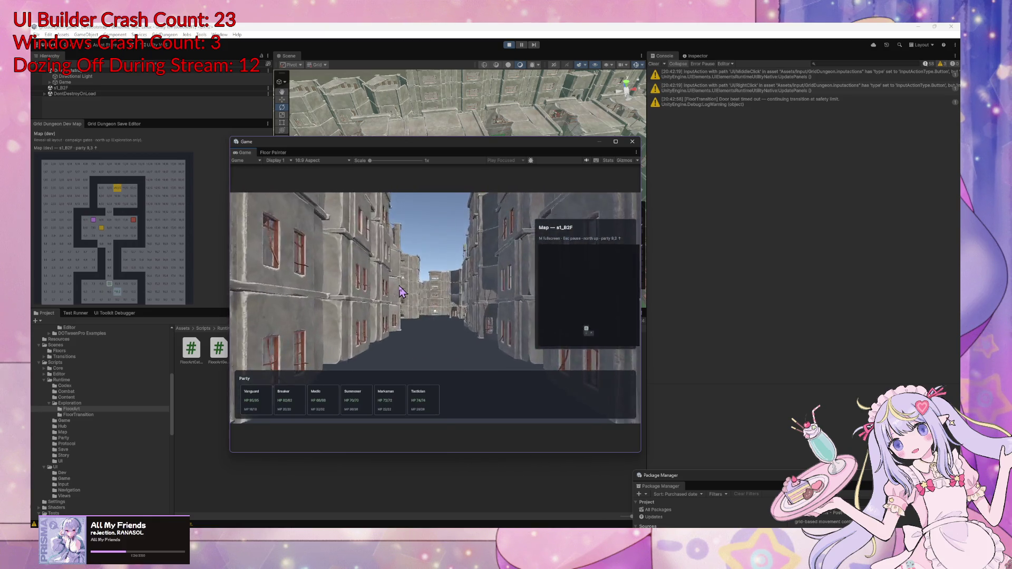
key(z)
key(z)
key(z)
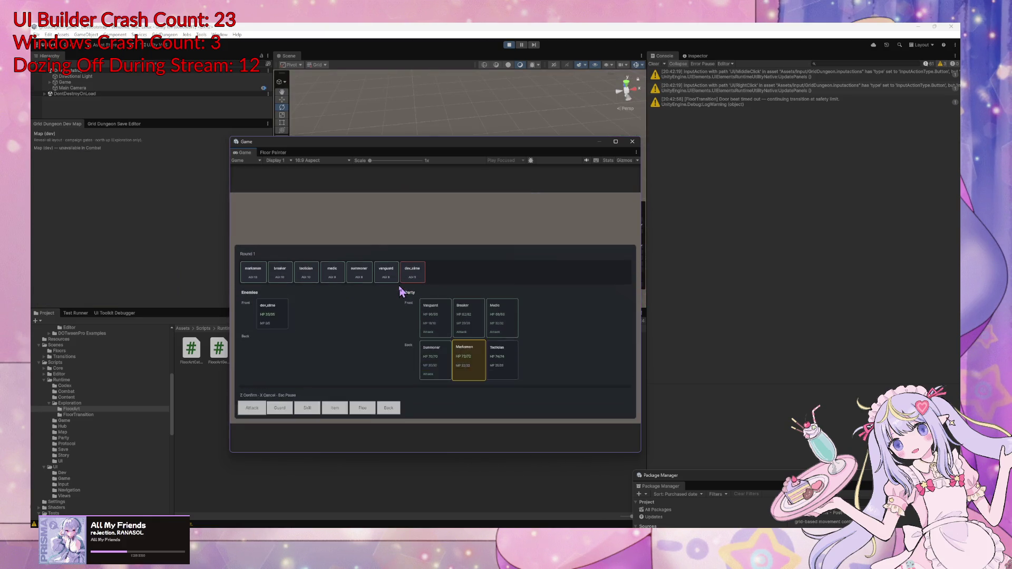
key(z)
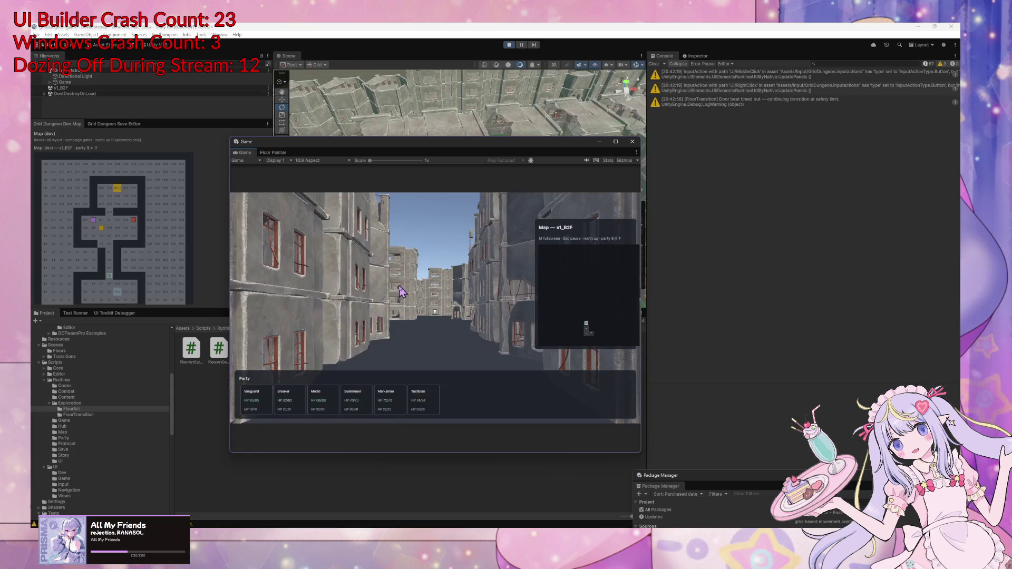
Walk the party down the corridor and onto the stairs to trigger the floor transition
key(w)
key(w)
key(w)
key(d)
key(d)
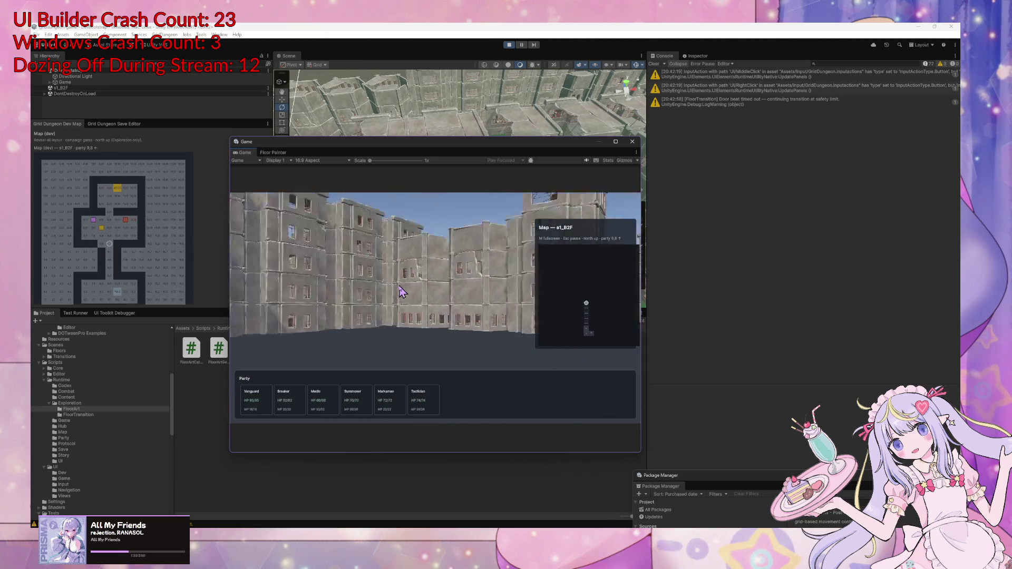
key(w)
key(w)
key(w)
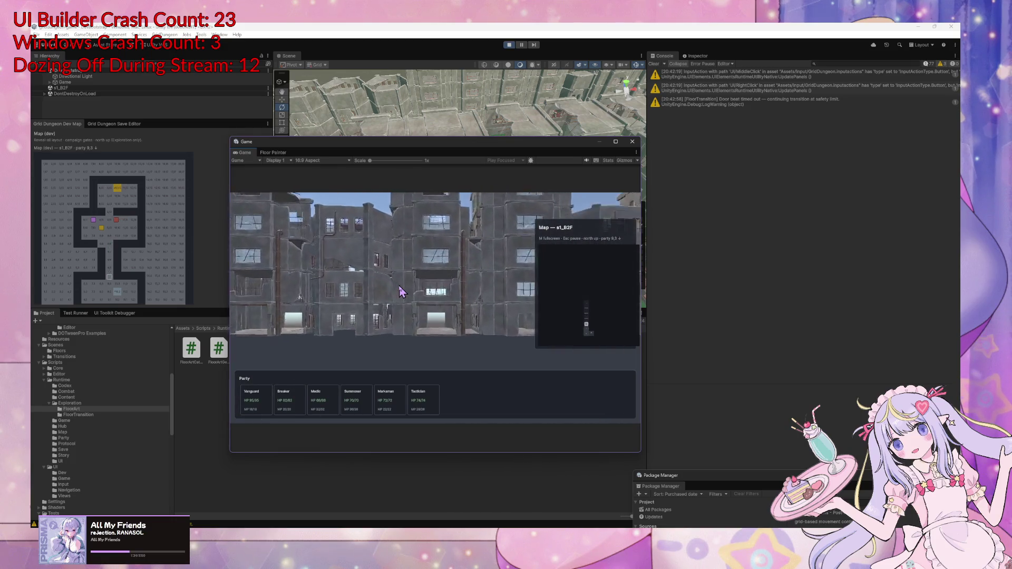
key(a)
key(w)
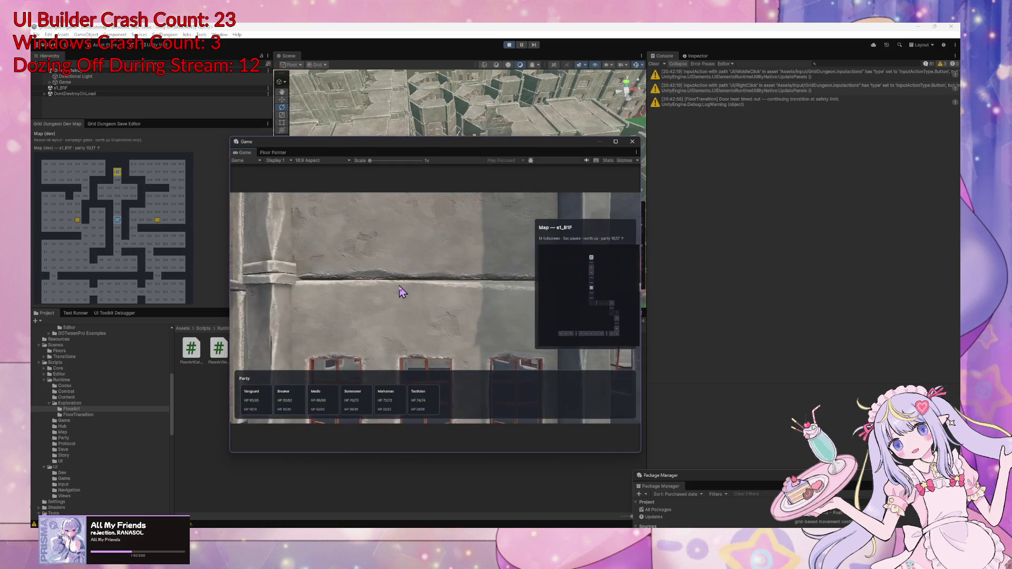
key(w)
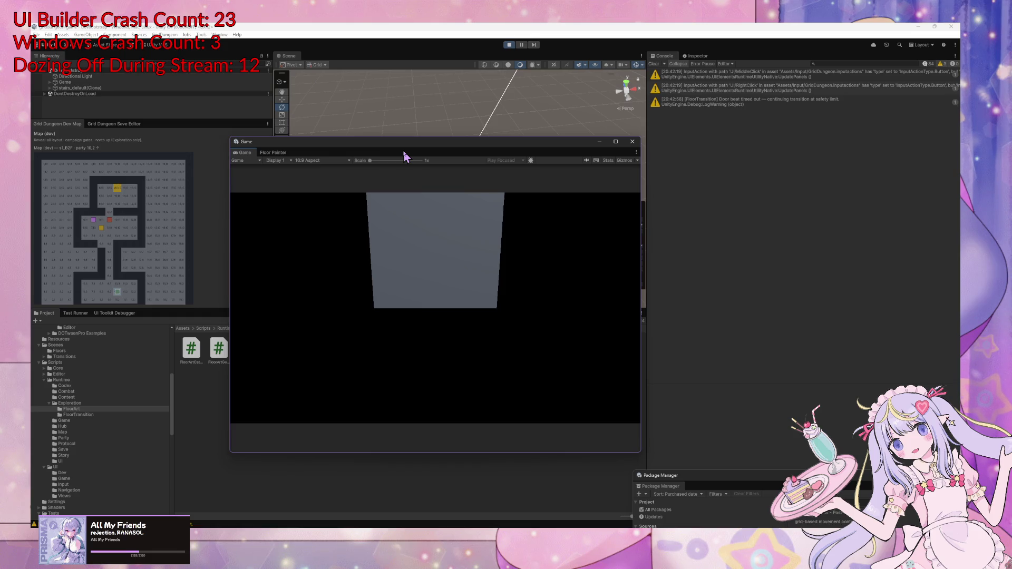
Back in Guild town, turn the party around, step down the alley, and enter Stratum 1
key(e)
key(e)
key(w)
key(w)
key(w)
key(w)
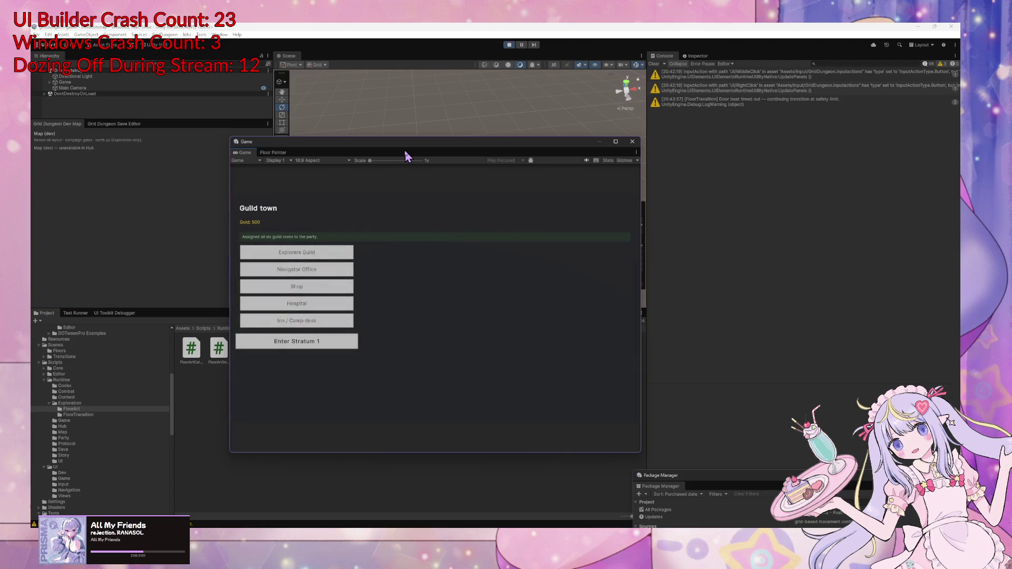
key(Return)
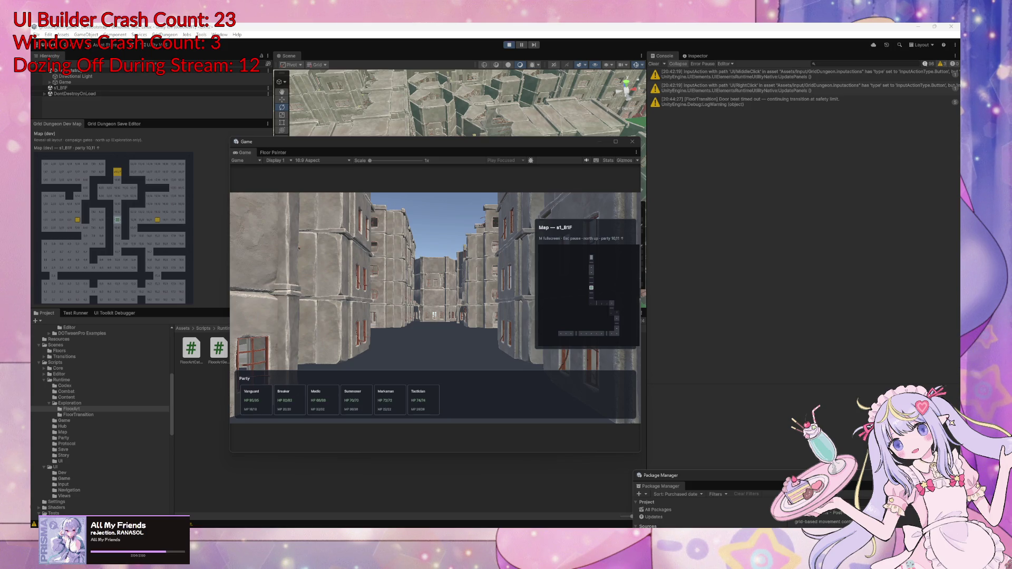
Walk the party onto the stairs at 10,17, move the Game view aside, and stop Play Mode
key(w)
key(w)
key(w)
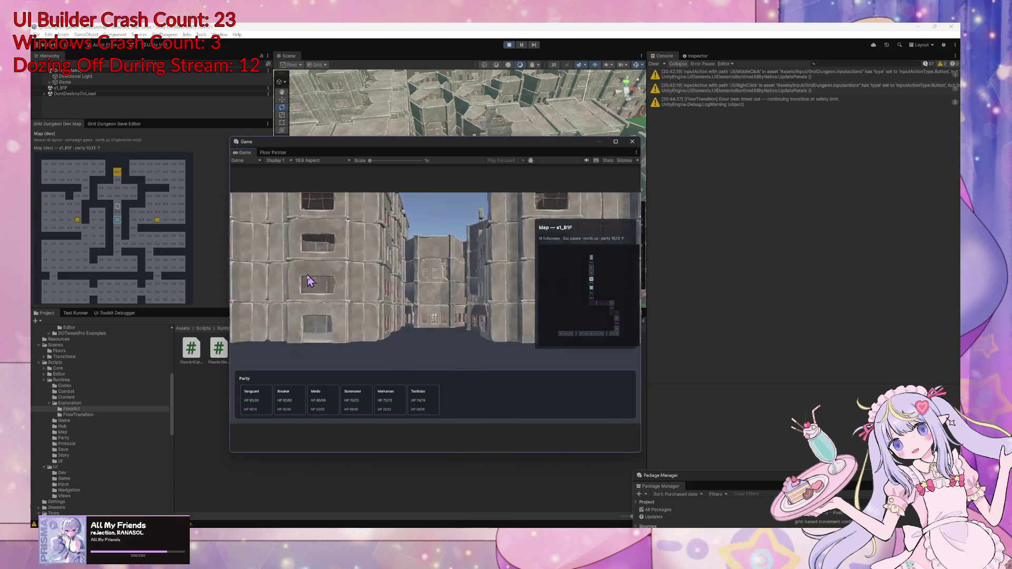
key(w)
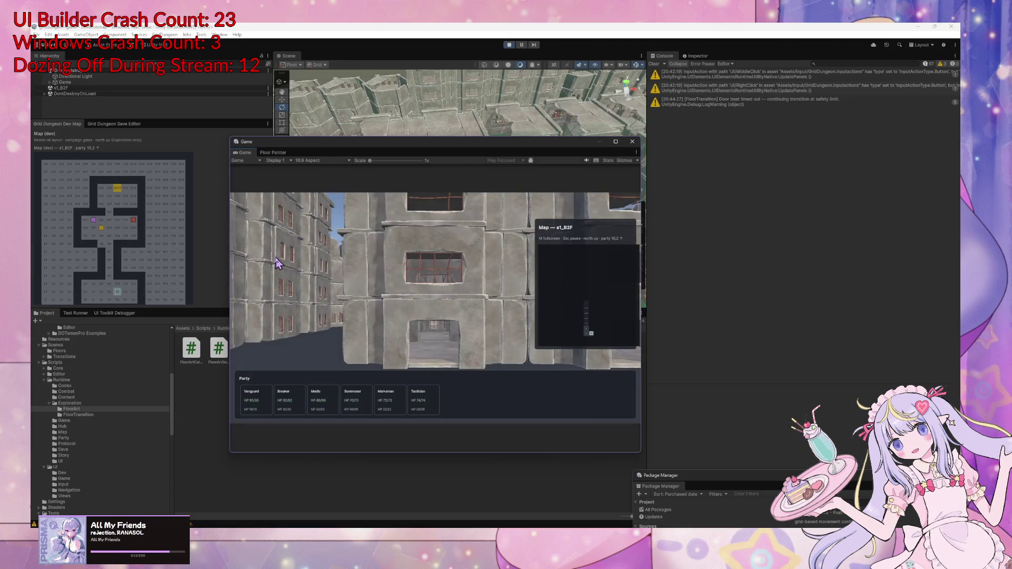
drag(395, 148, 669, 153)
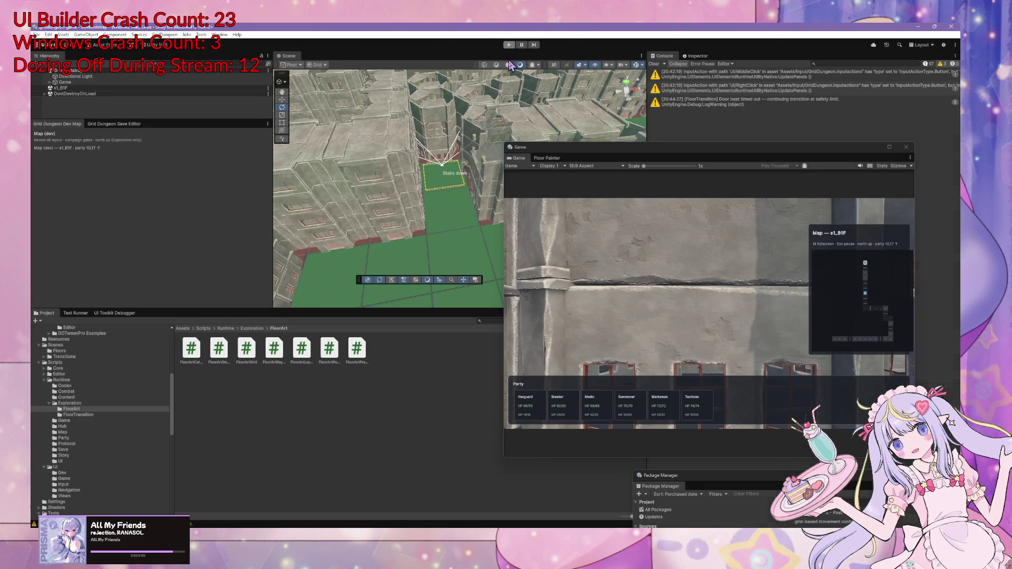
click(508, 45)
Bring Unity back in front of Cursor and scroll through the Project window's folders
key(alt+Tab)
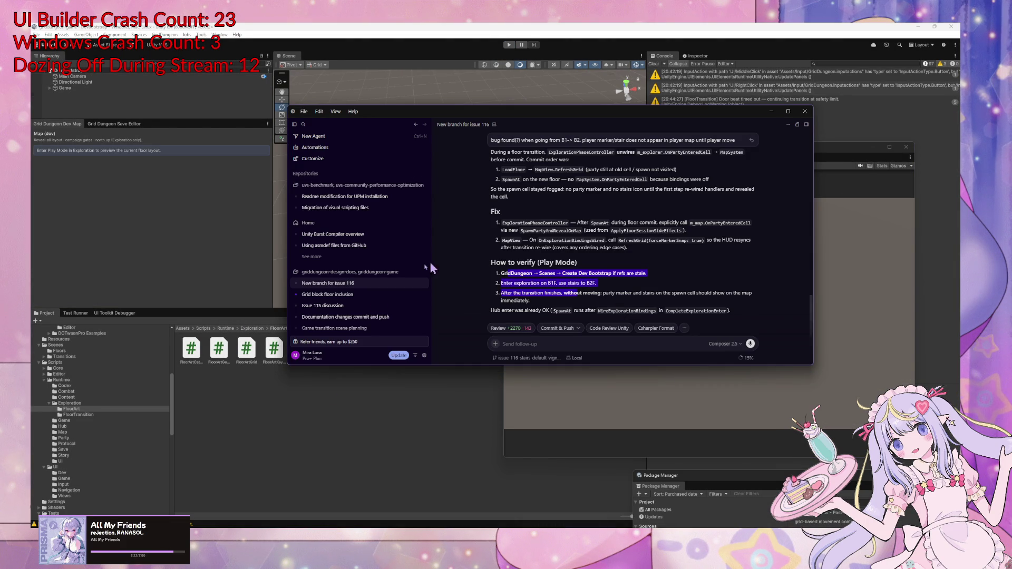
click(95, 395)
scroll(113, 365, up, 5)
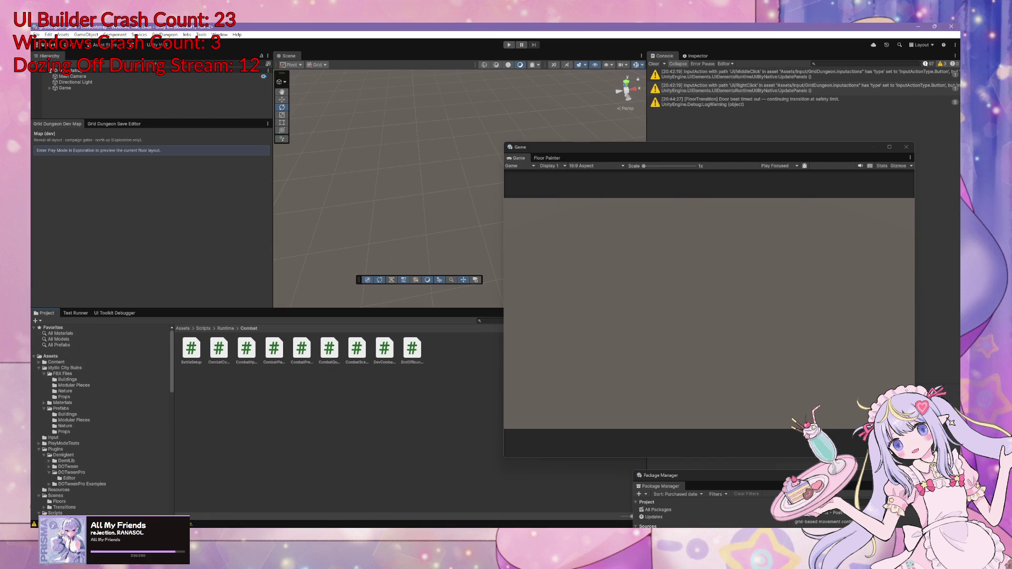
scroll(142, 409, down, 5)
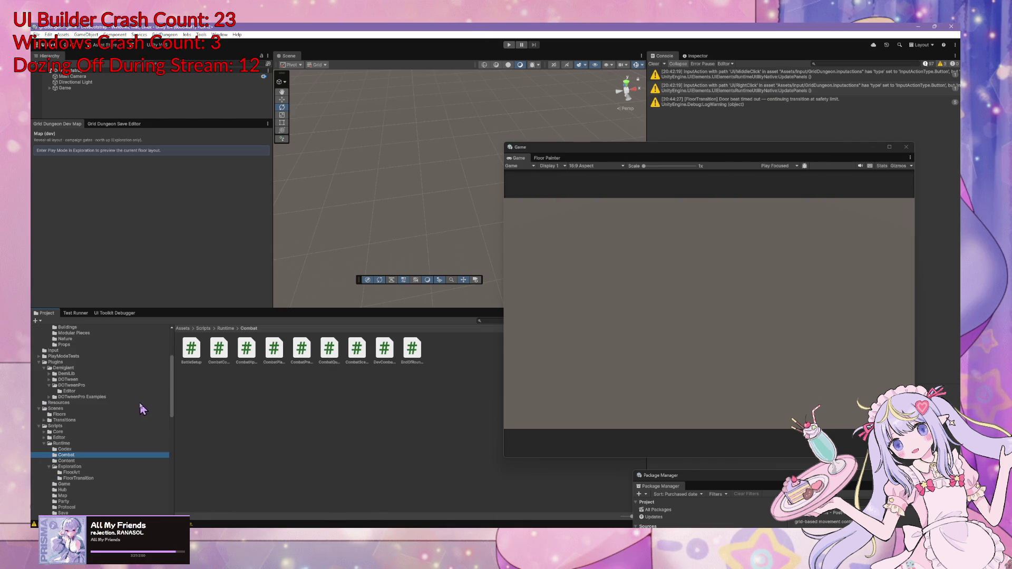
scroll(76, 451, down, 4)
Browse the Exploration, FloorTransition, Buildings, prefab and Input asset folders in the Project window
click(76, 401)
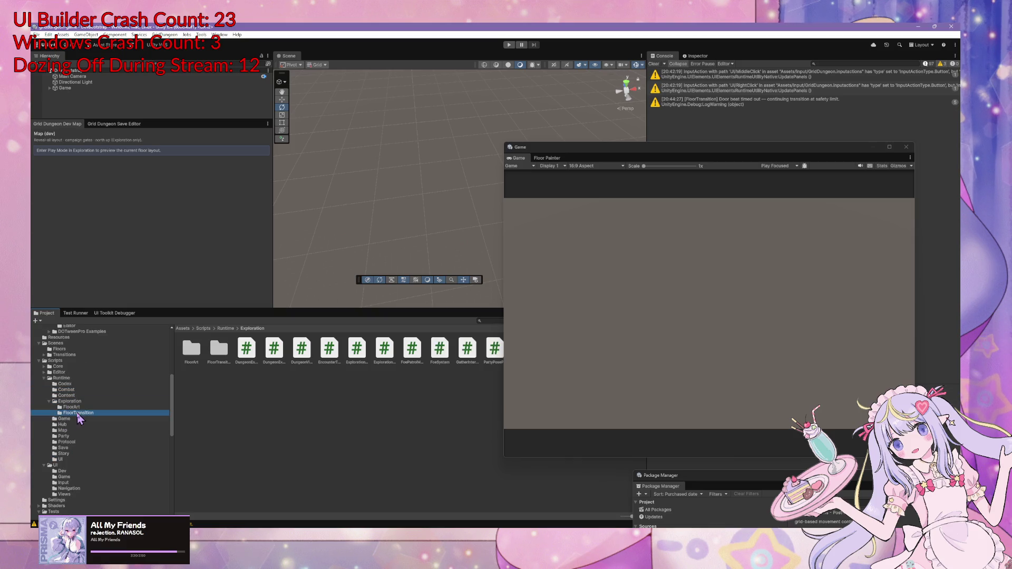
click(77, 413)
scroll(83, 409, up, 4)
click(81, 402)
scroll(80, 406, up, 4)
click(79, 387)
click(74, 393)
click(71, 416)
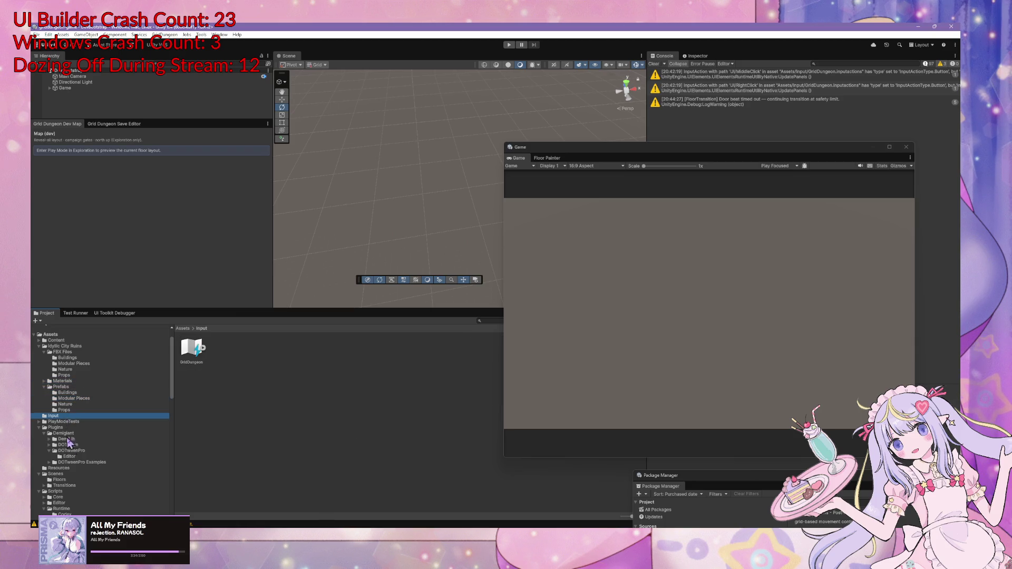
scroll(75, 453, down, 5)
scroll(79, 433, down, 1)
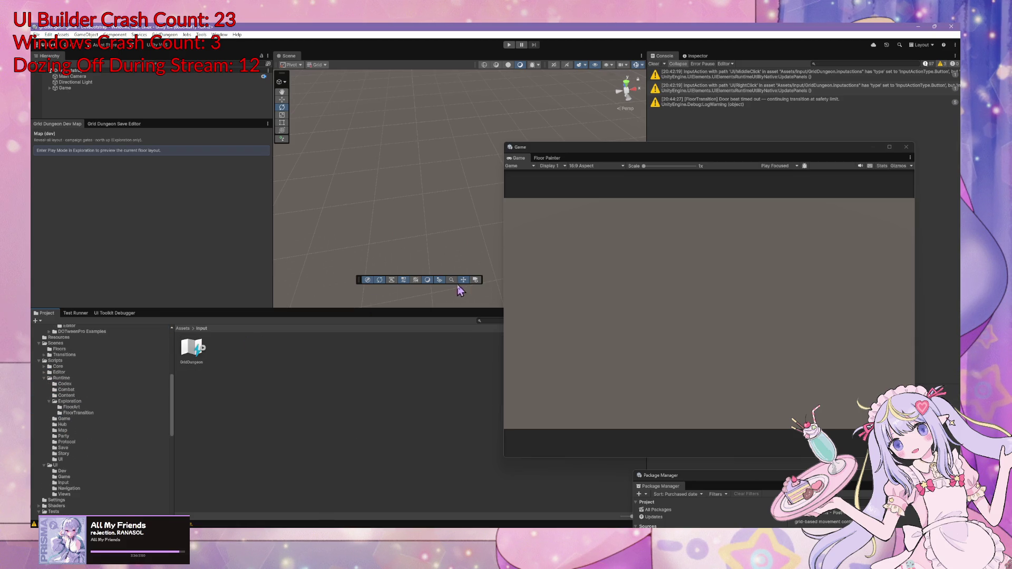
click(572, 153)
Search the project for 'stair' and select the stairs_default prefab, bringing up its context menu
click(527, 320)
text(st)
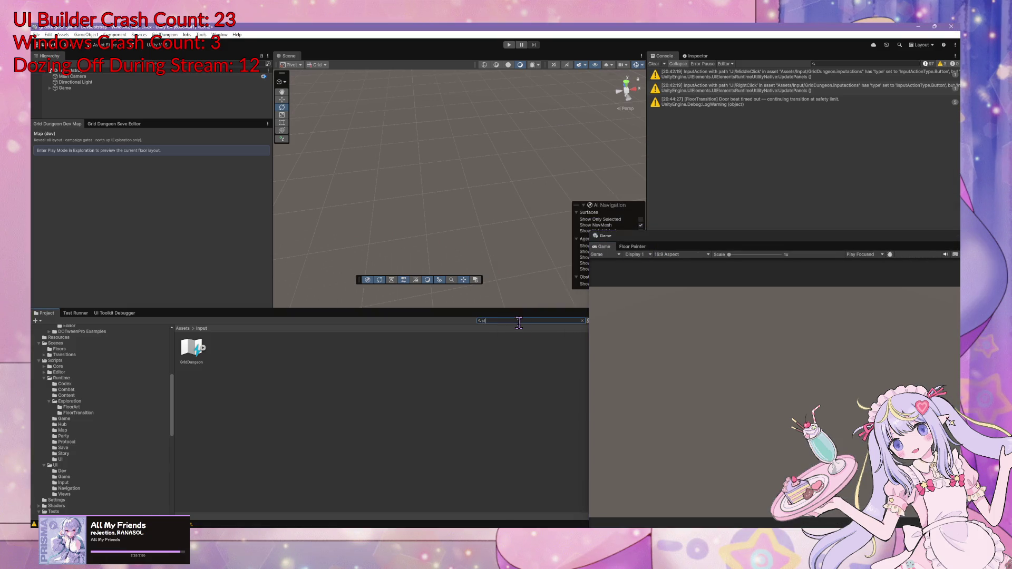
text(arg)
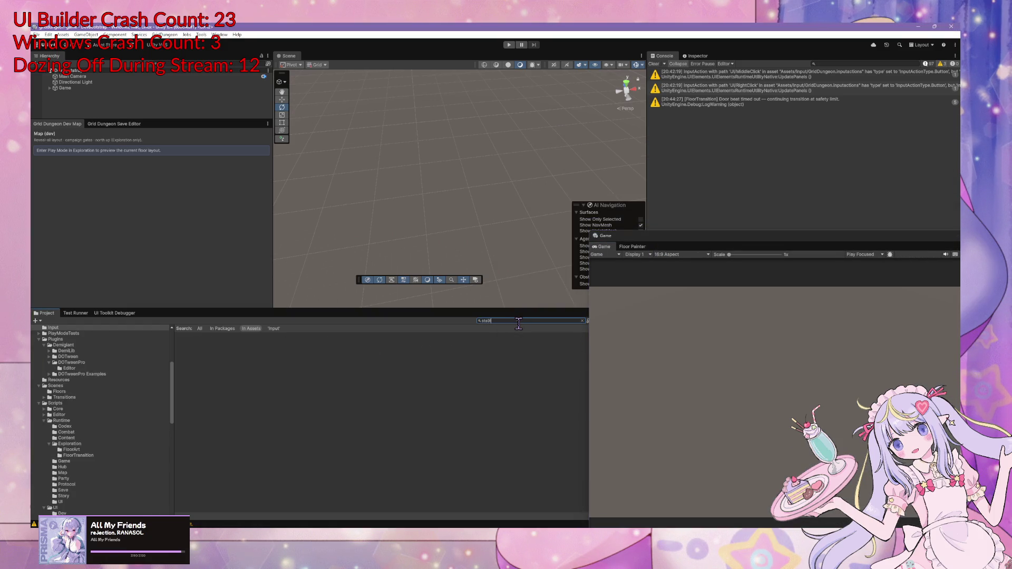
text(ir)
click(191, 349)
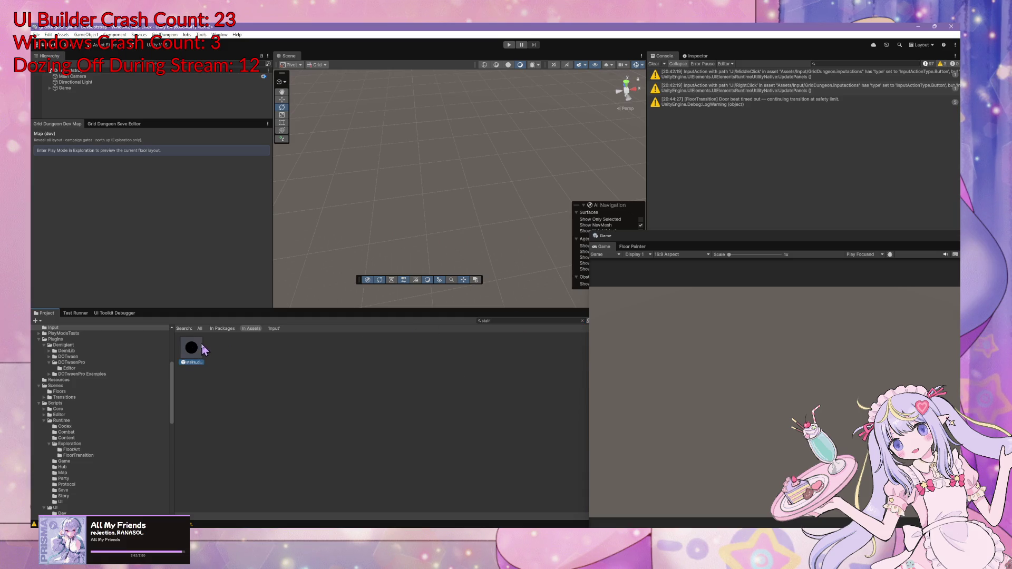
right_click(191, 360)
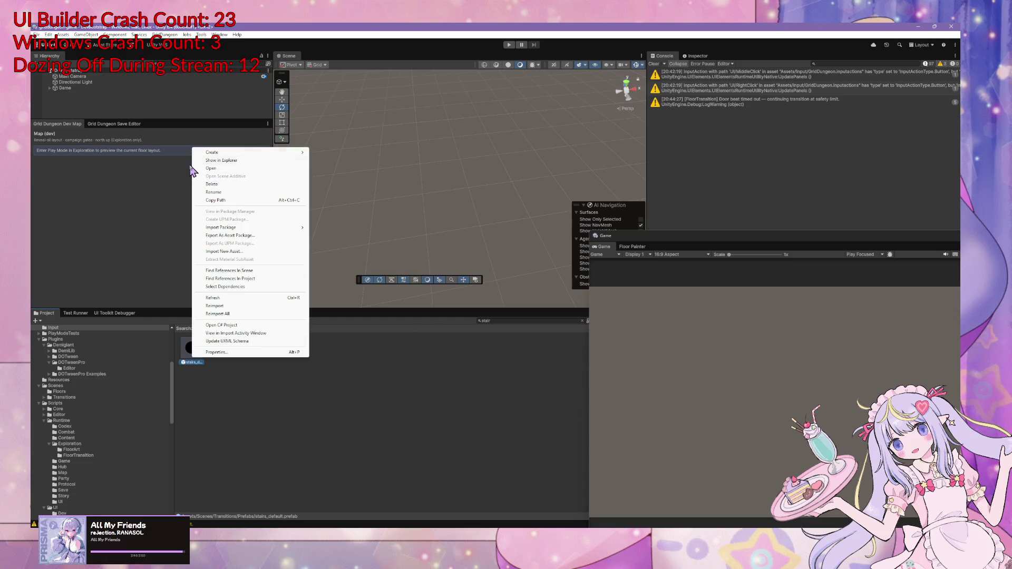
Open stairs_default in prefab mode and inspect its ThresholdDoor and CM_Threshold camera
click(233, 169)
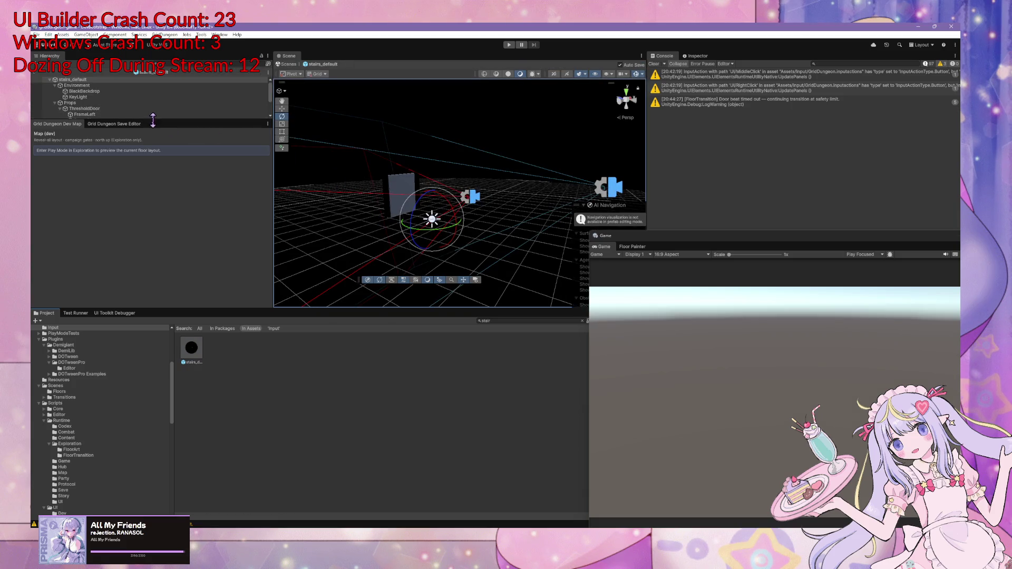
drag(156, 128, 156, 240)
mouse_move(473, 223)
mouse_down()
mouse_move(374, 216)
mouse_move(458, 201)
mouse_move(640, 235)
mouse_move(517, 220)
mouse_move(529, 221)
mouse_up()
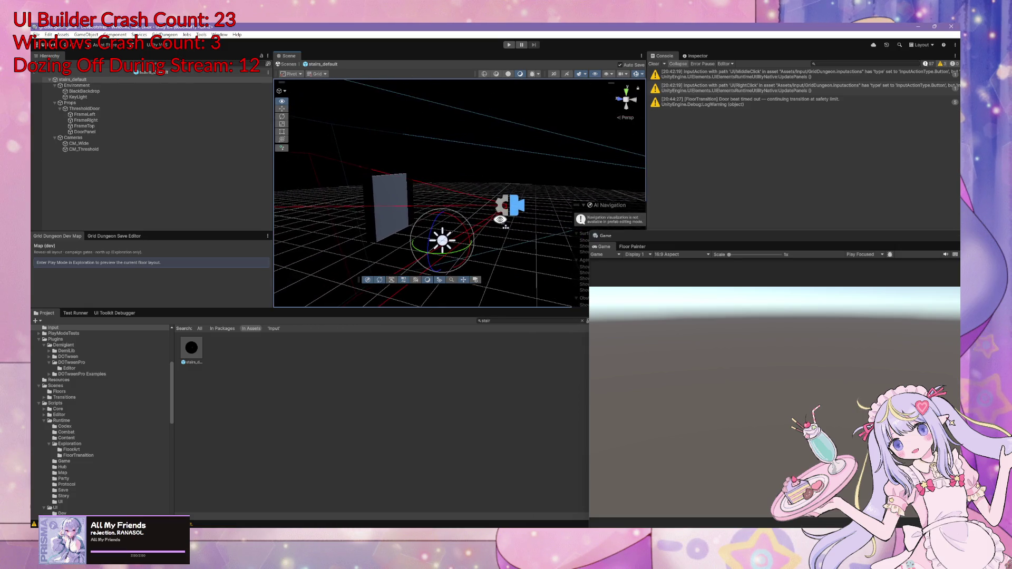
click(118, 108)
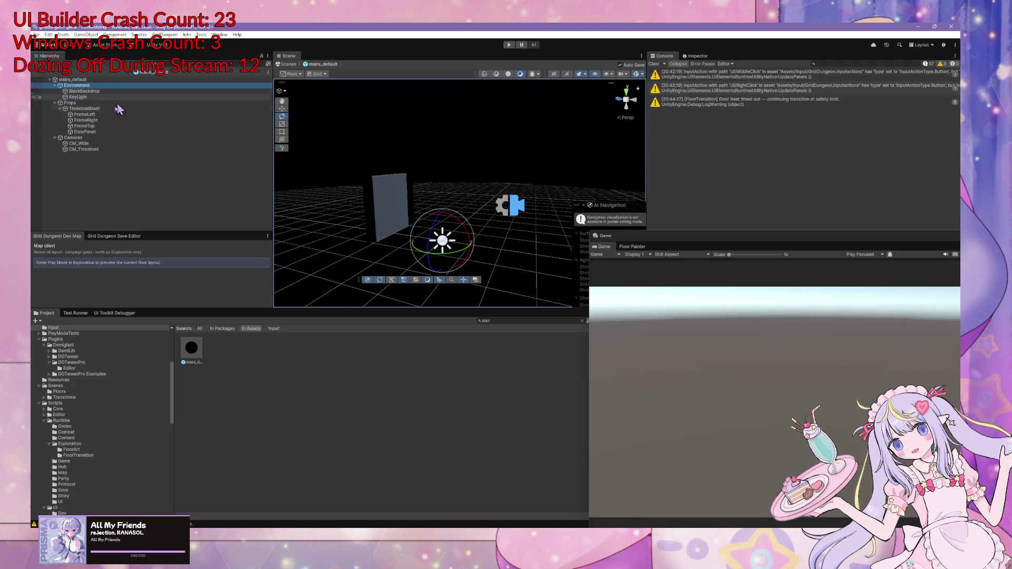
click(105, 149)
mouse_move(527, 174)
mouse_down()
mouse_move(548, 168)
mouse_move(527, 164)
mouse_move(579, 158)
mouse_move(685, 168)
mouse_up()
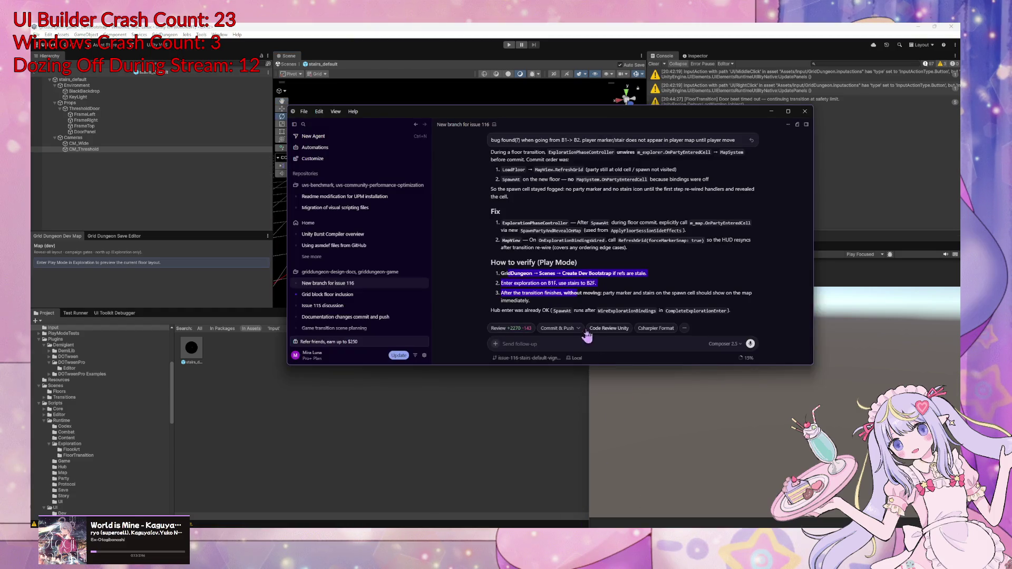
Ask the agent to create docs for authoring, then run Sync Default Beats (Catalog) in Unity
text(ca)
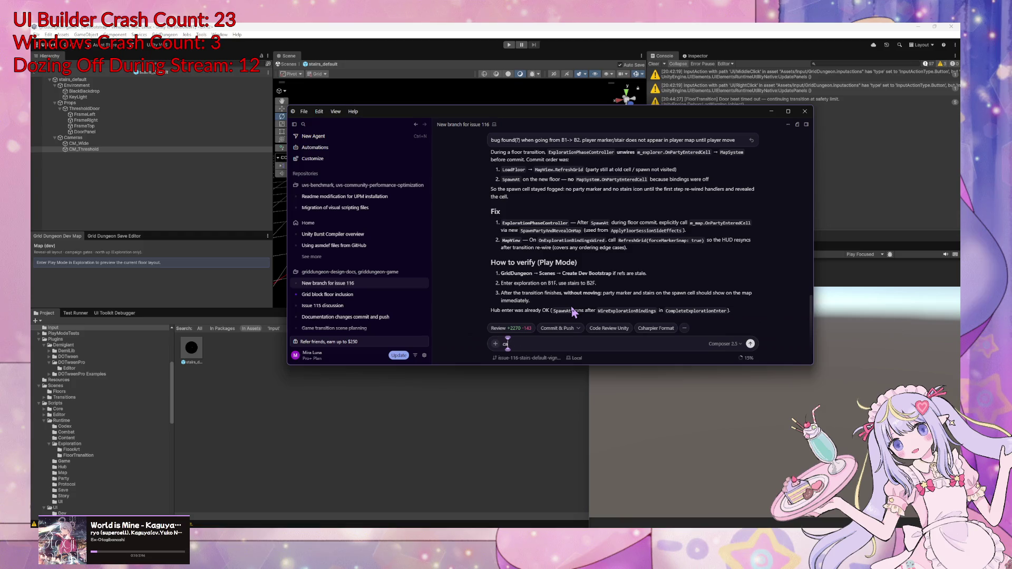
text(n you create)
text( docs for)
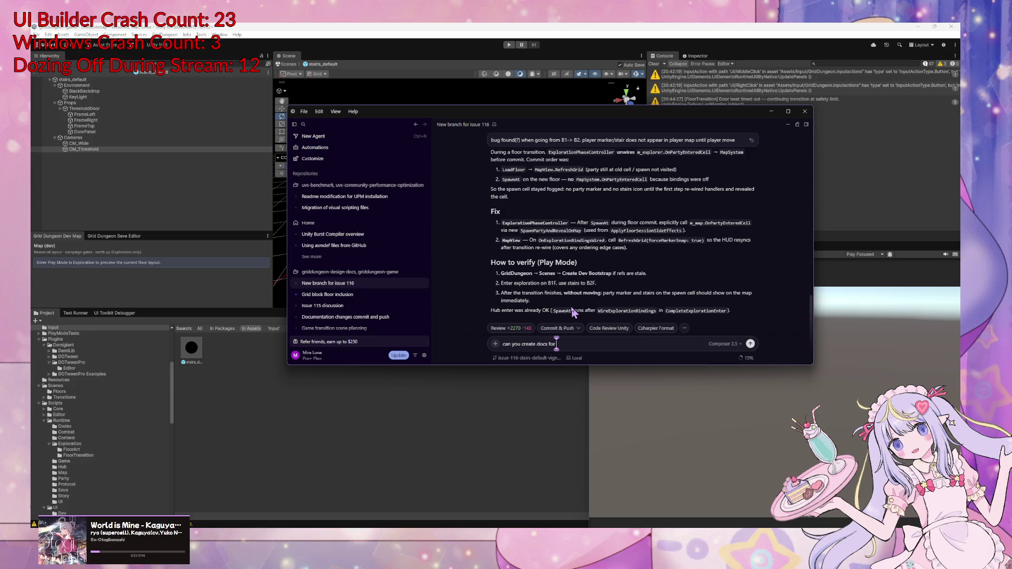
text( authoring stairs?)
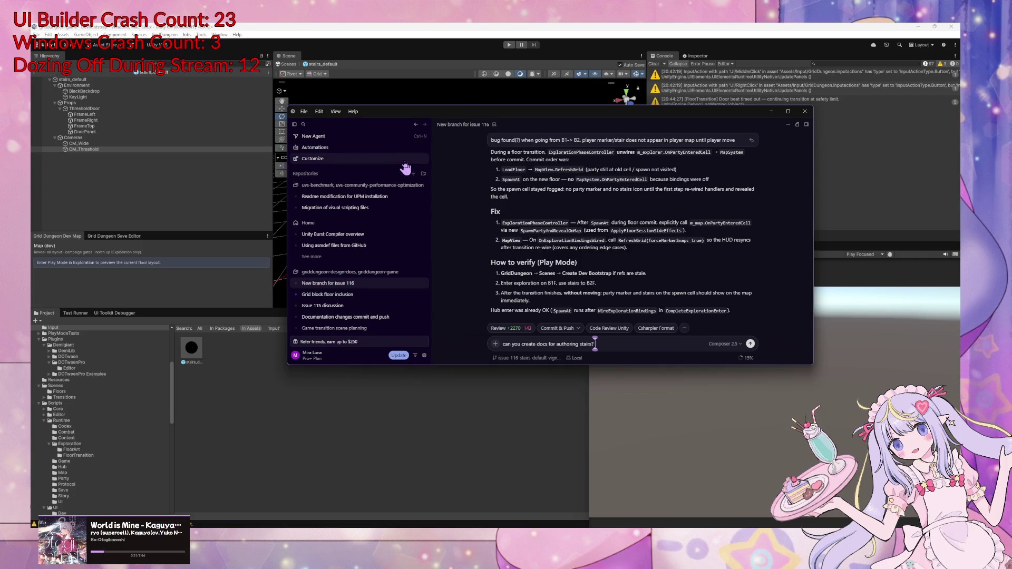
key(Return)
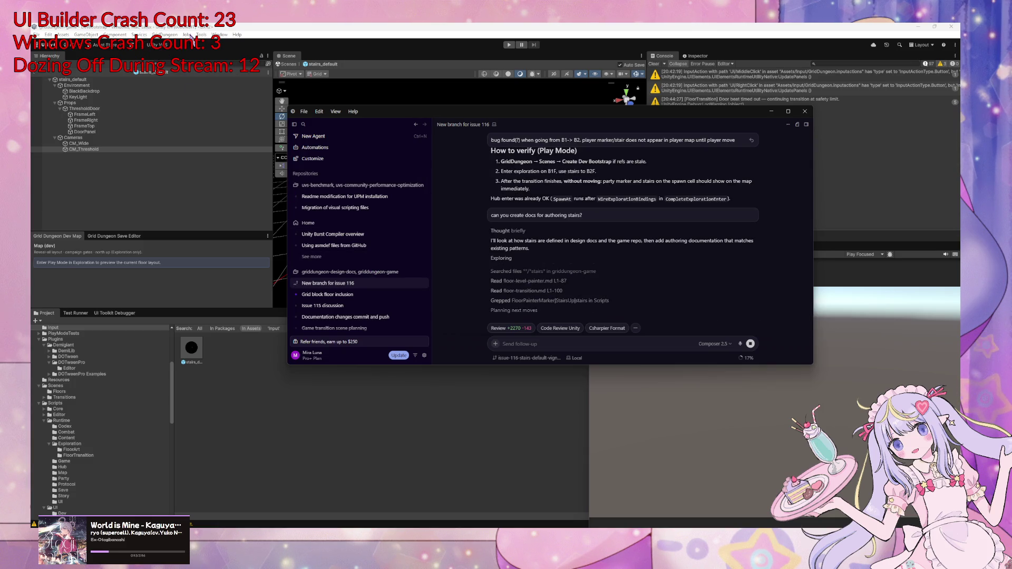
click(164, 34)
mouse_move(179, 106)
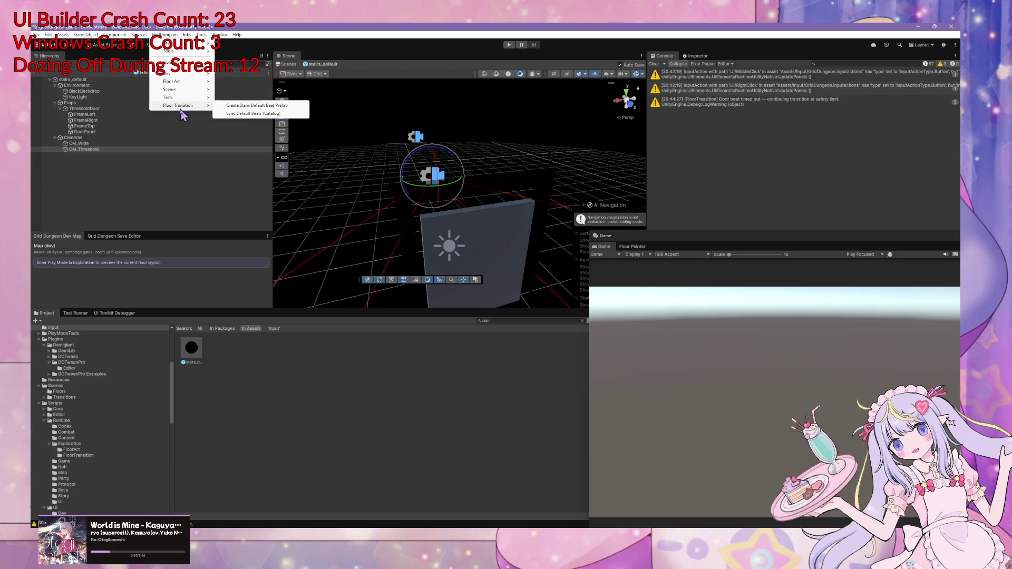
click(262, 113)
key(alt+Tab)
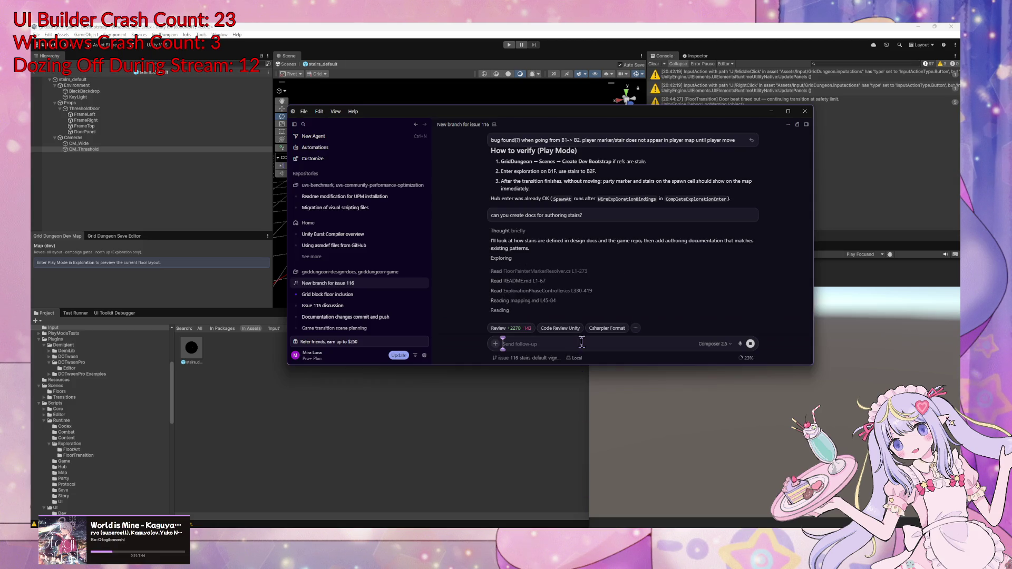
text(a)
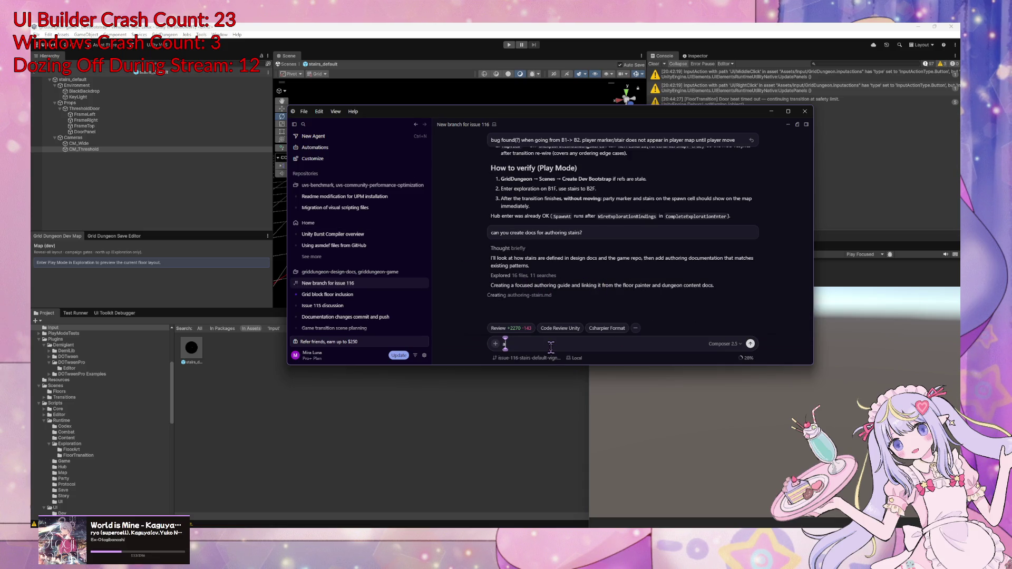
Clarify that the docs cover the stairs transition prefab, open a PowerShell terminal, and heighten the window
text(s)
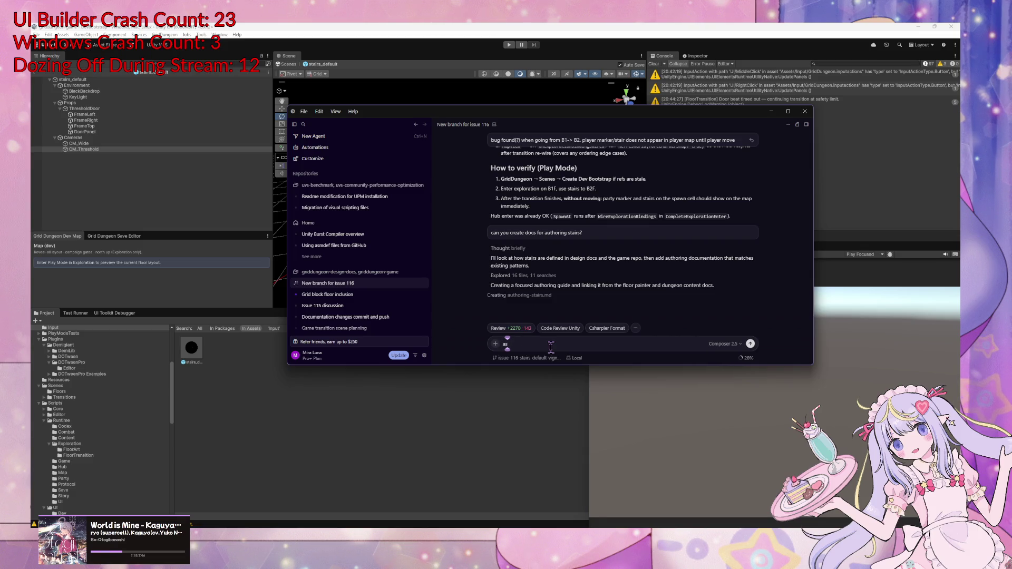
text( in star)
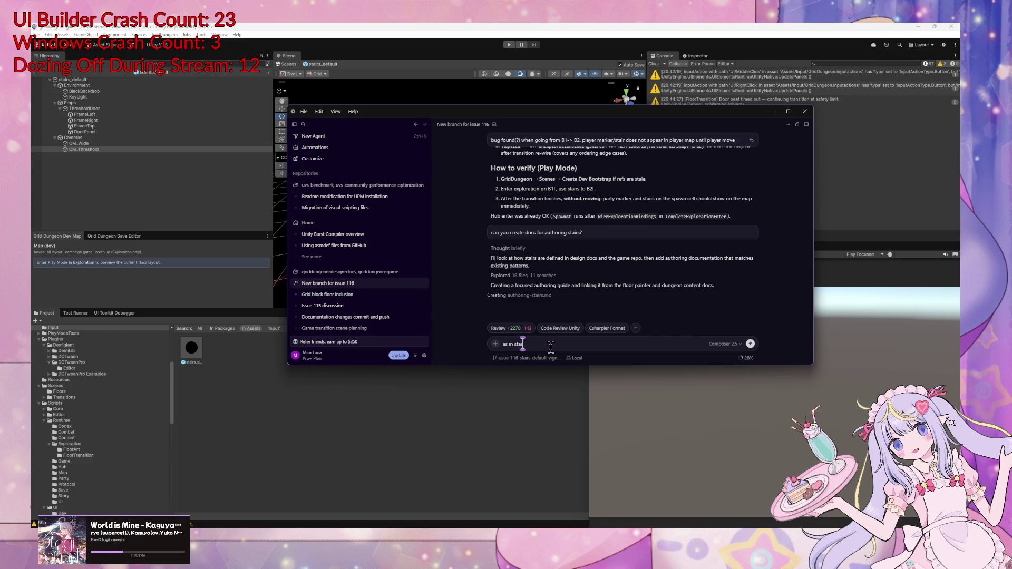
text(irs)
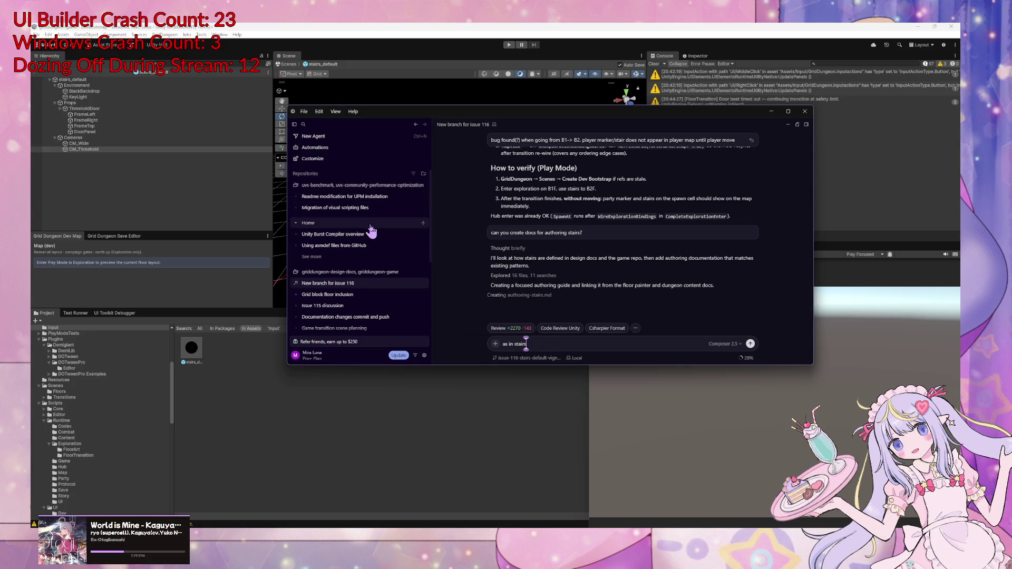
text( prefabortransition)
text(ing)
key(Return)
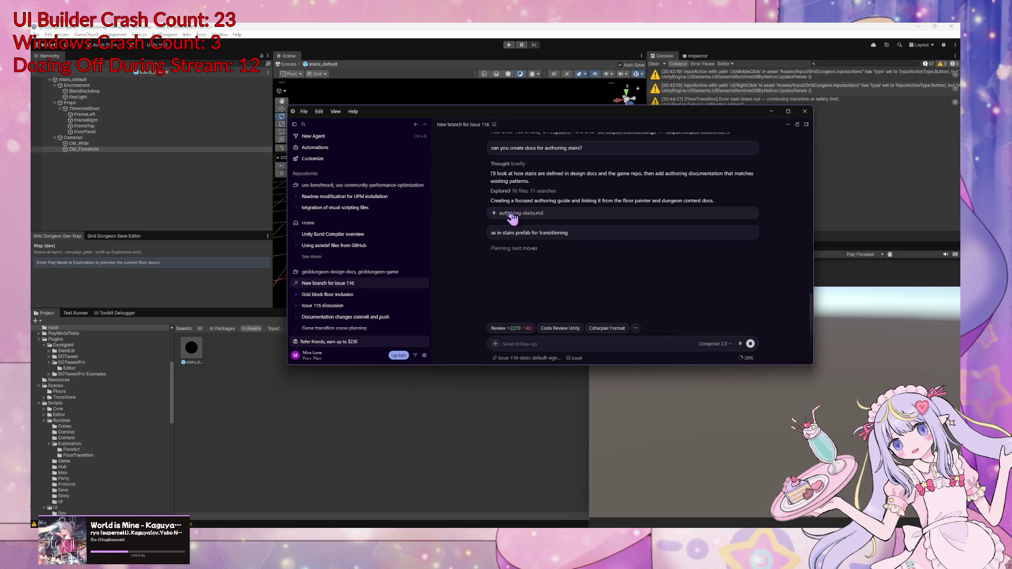
key(ctrl+grave)
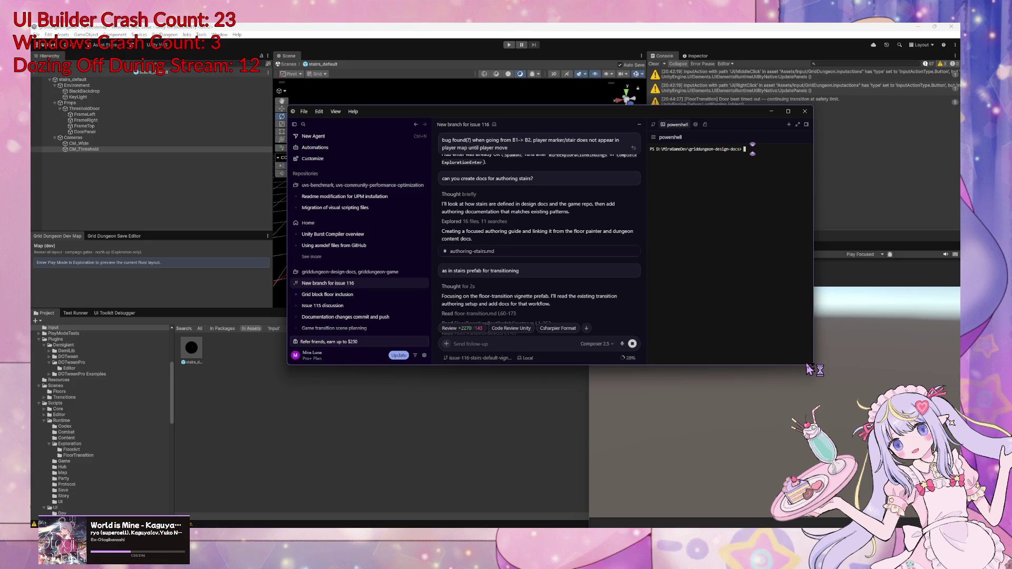
drag(746, 364, 746, 483)
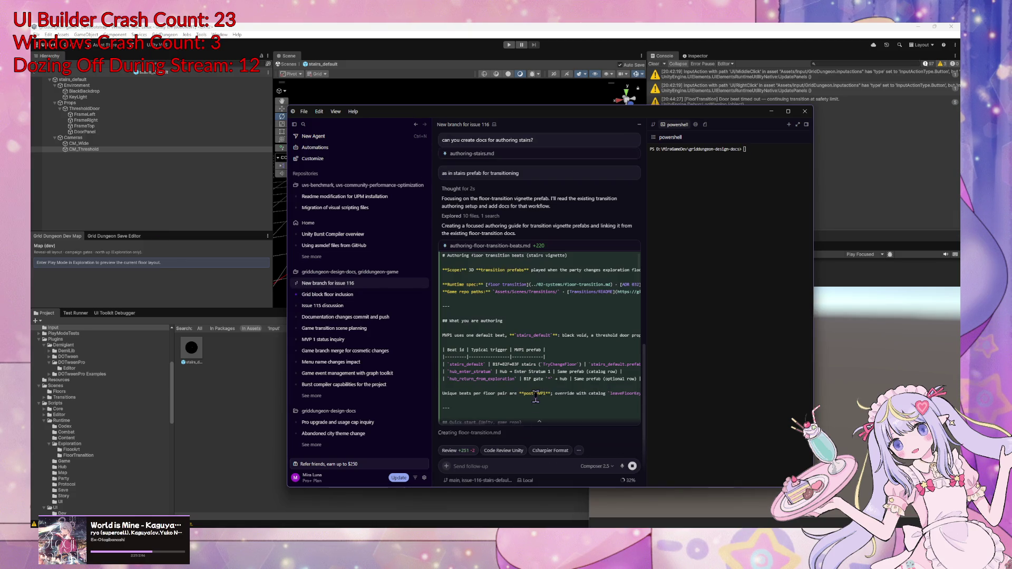
Scroll down through the agent's summary of the new authoring-floor-transition-beats.md guide
scroll(599, 336, down, 5)
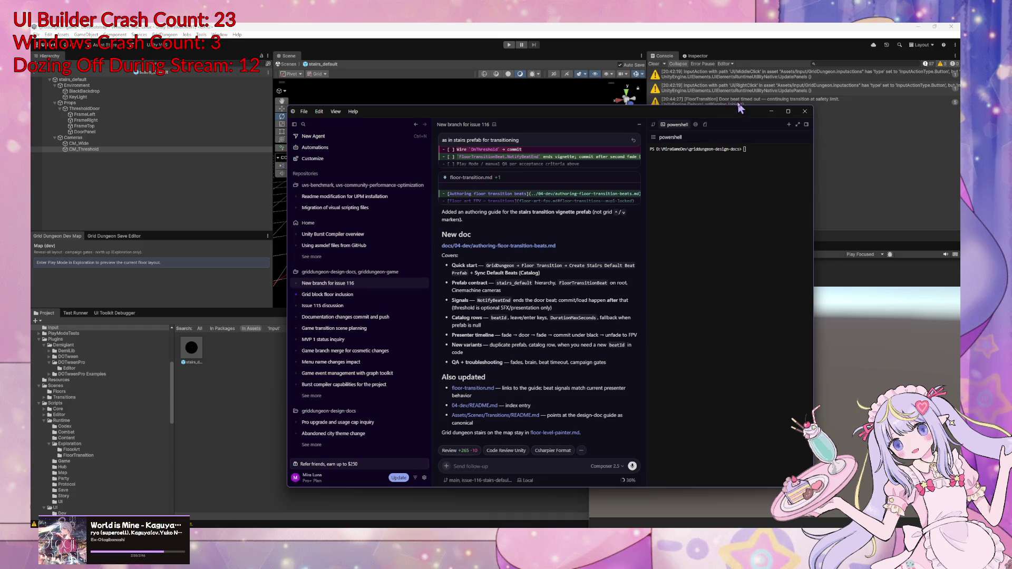
Ask Cursor's agent to commit and push the docs and return the authoring page link
click(510, 466)
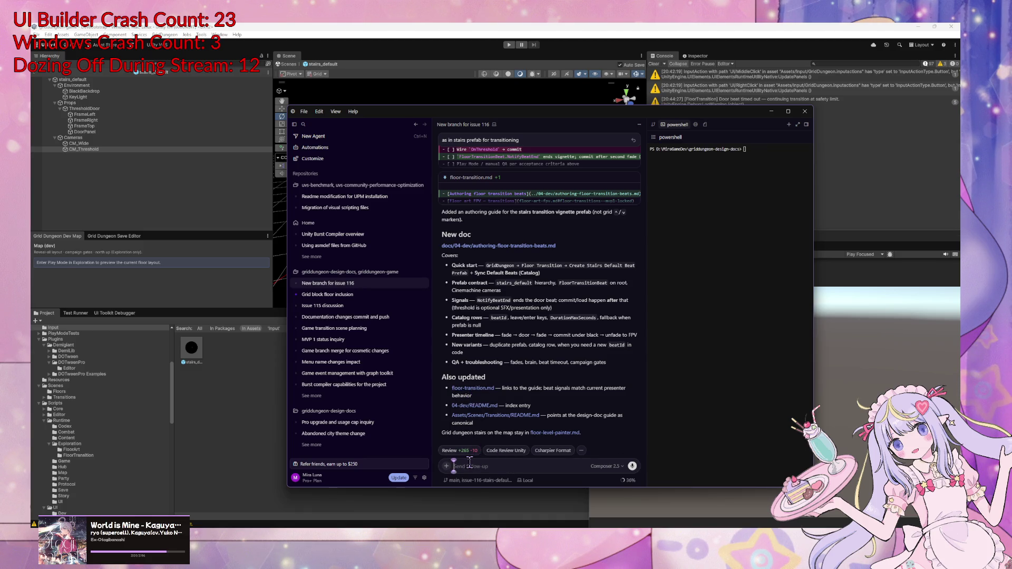
text(push)
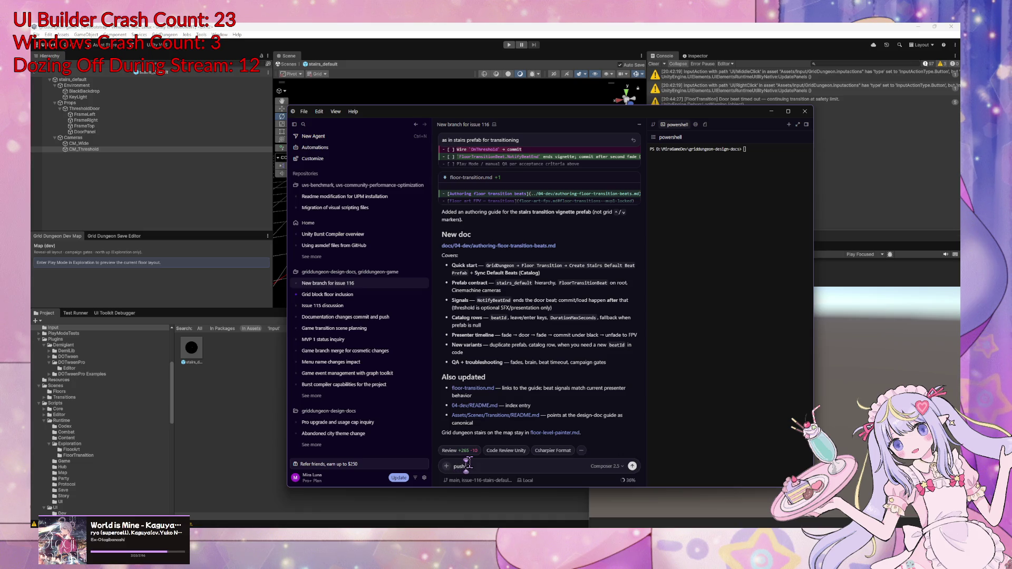
key(BackSpace)
key(BackSpace)
key(BackSpace)
text(com)
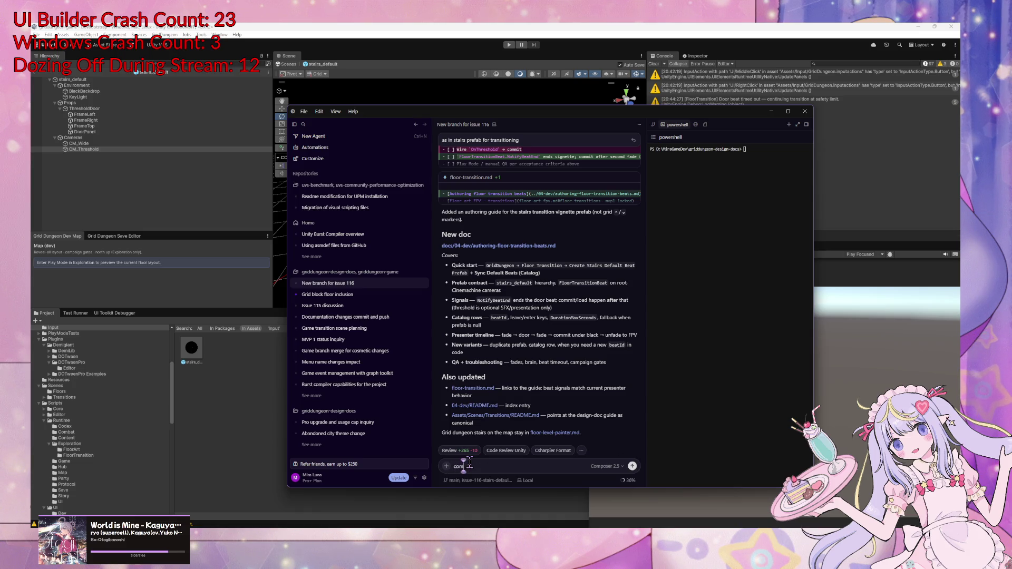
text(mit and push)
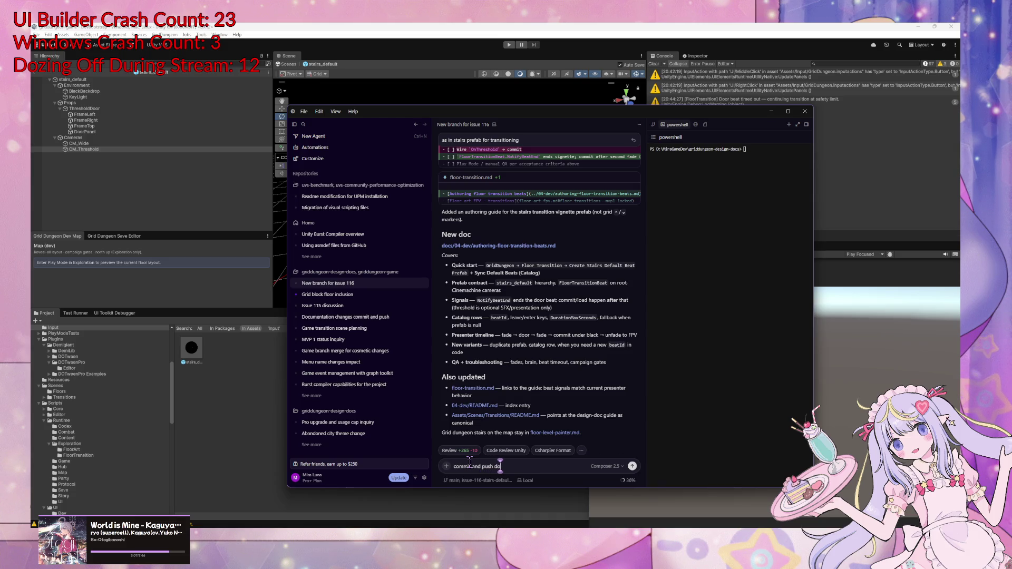
text( the docs and )
text(gi)
text(page)
key(Return)
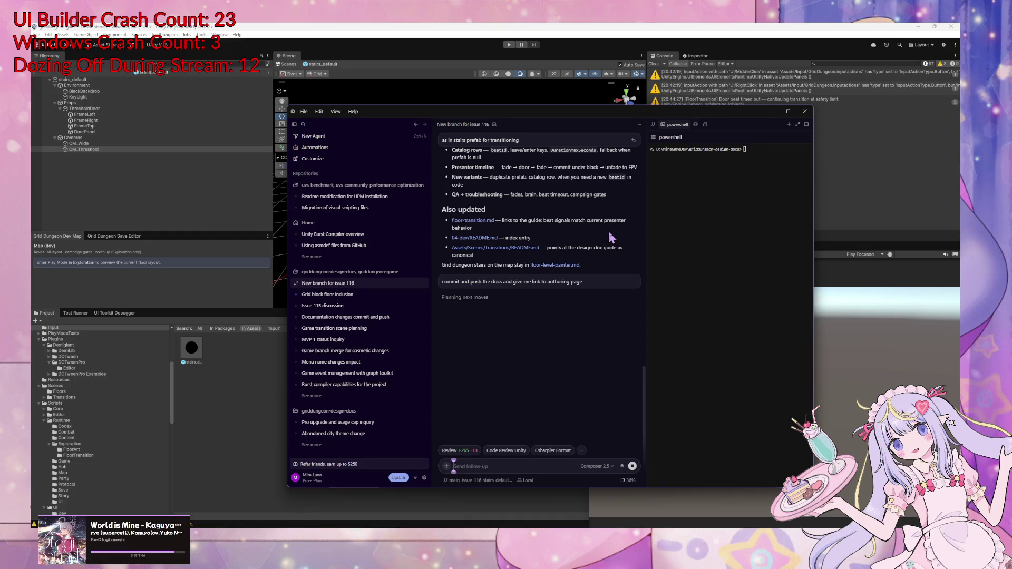
Scroll to the agent's push result and open the authoring page link on GitHub
scroll(541, 284, up, 5)
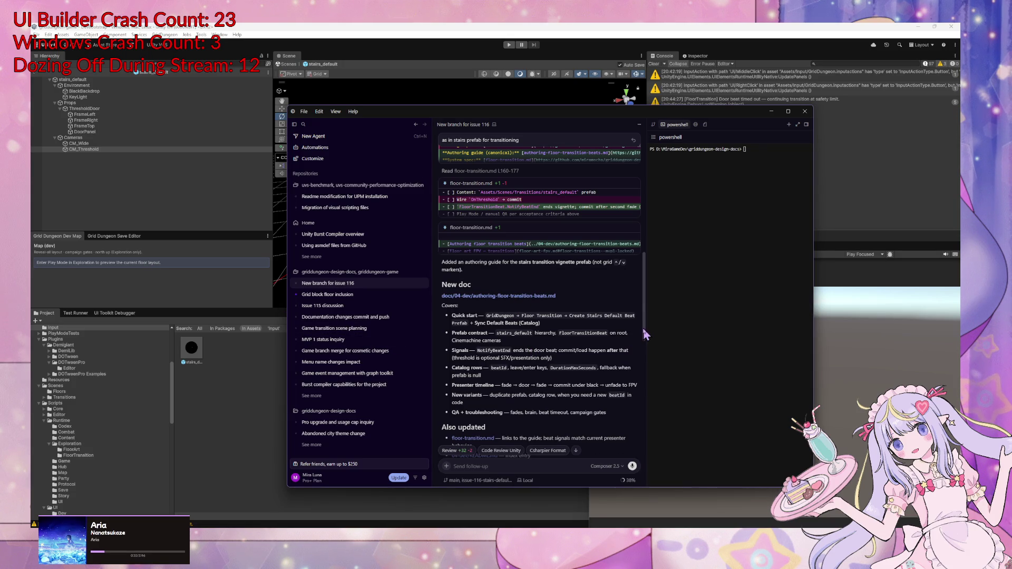
drag(641, 325, 638, 475)
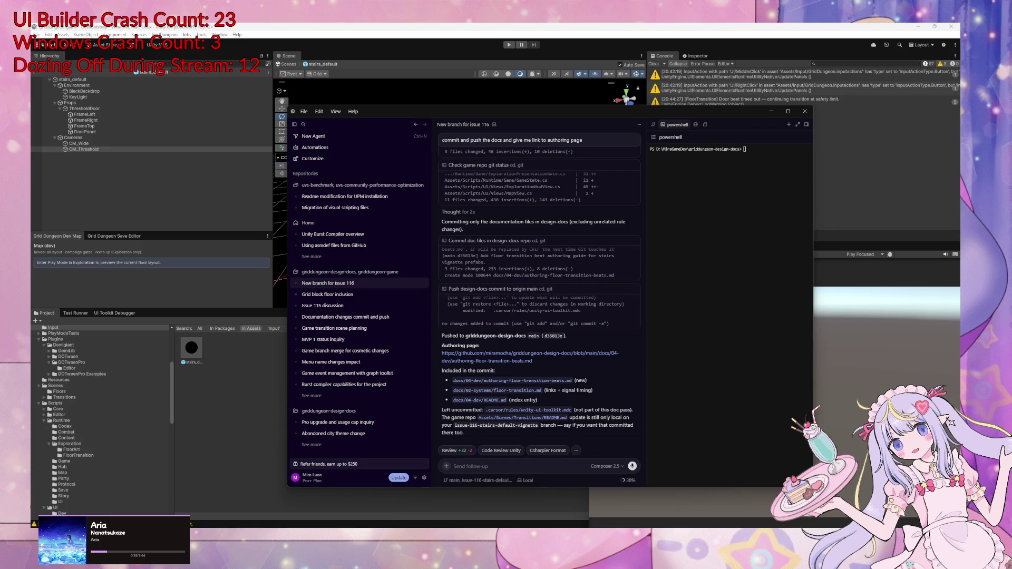
click(500, 353)
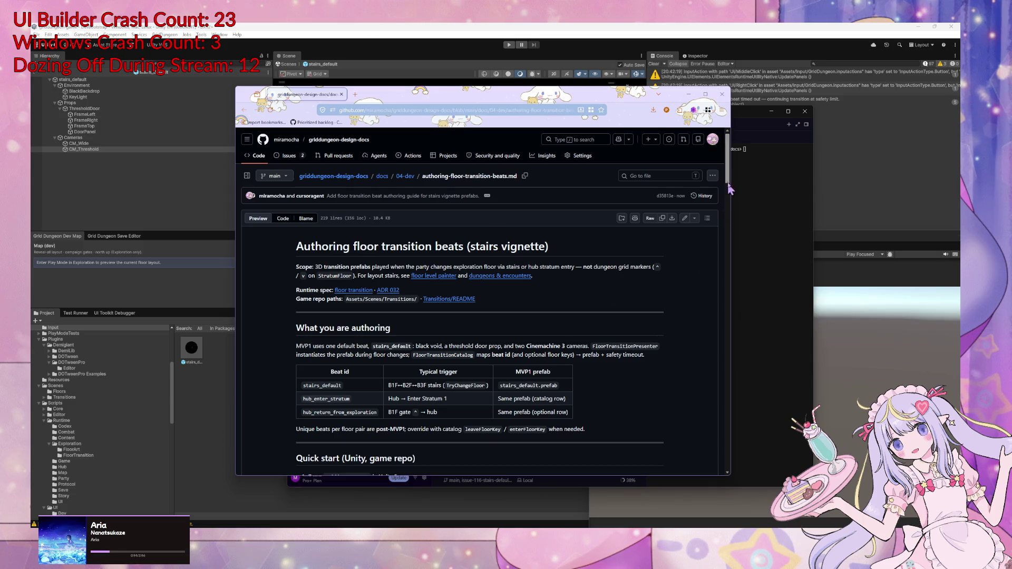
Read through the authoring guide on GitHub, selecting NotifyBeatEnd() in step 3
mouse_move(730, 179)
mouse_down()
mouse_move(718, 222)
mouse_move(741, 326)
mouse_move(743, 410)
mouse_up()
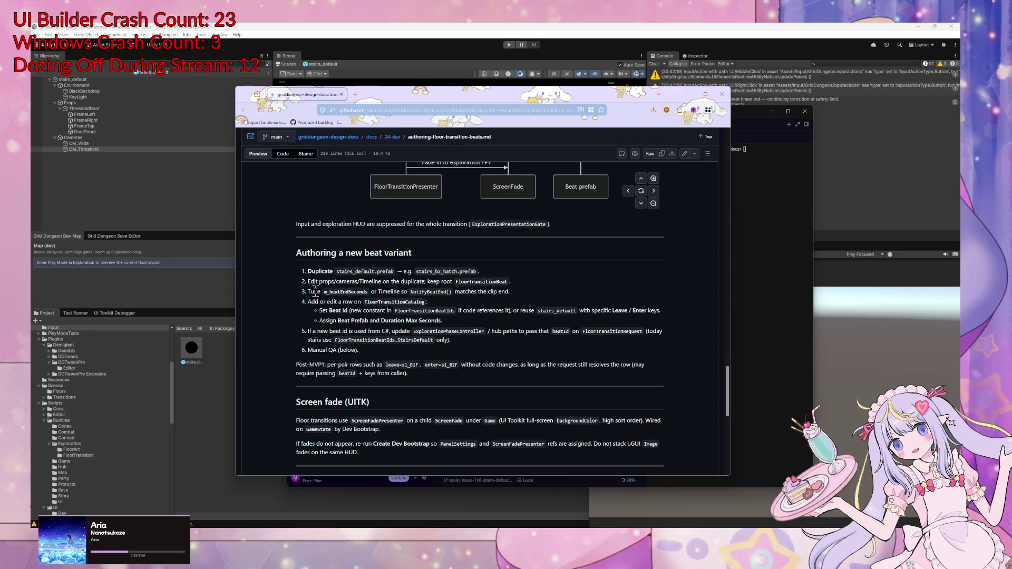
double_click(417, 291)
mouse_move(729, 400)
mouse_down()
mouse_move(733, 452)
mouse_move(733, 153)
mouse_move(733, 178)
mouse_up()
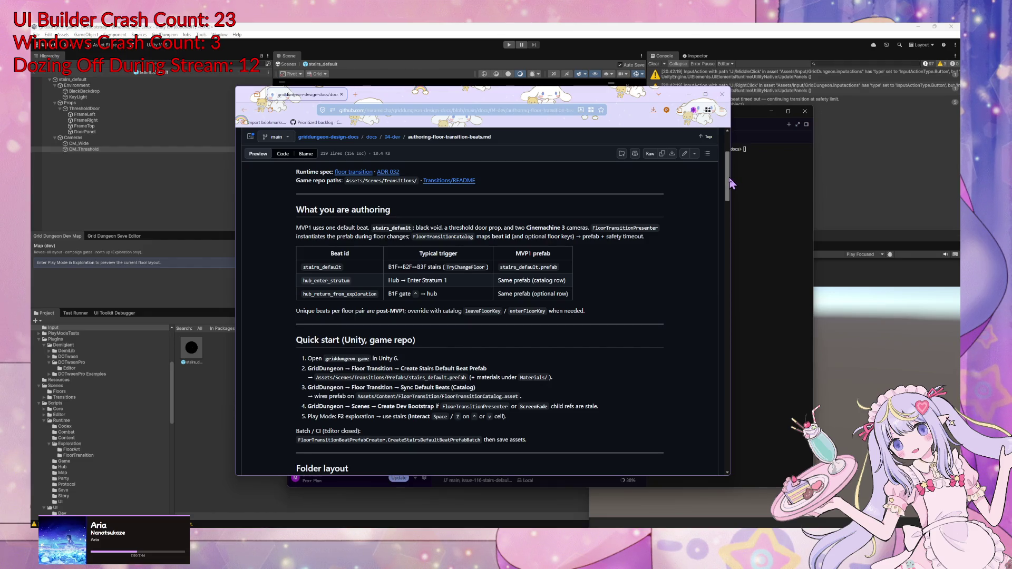
mouse_move(729, 179)
mouse_down()
mouse_move(707, 238)
mouse_move(726, 293)
mouse_up()
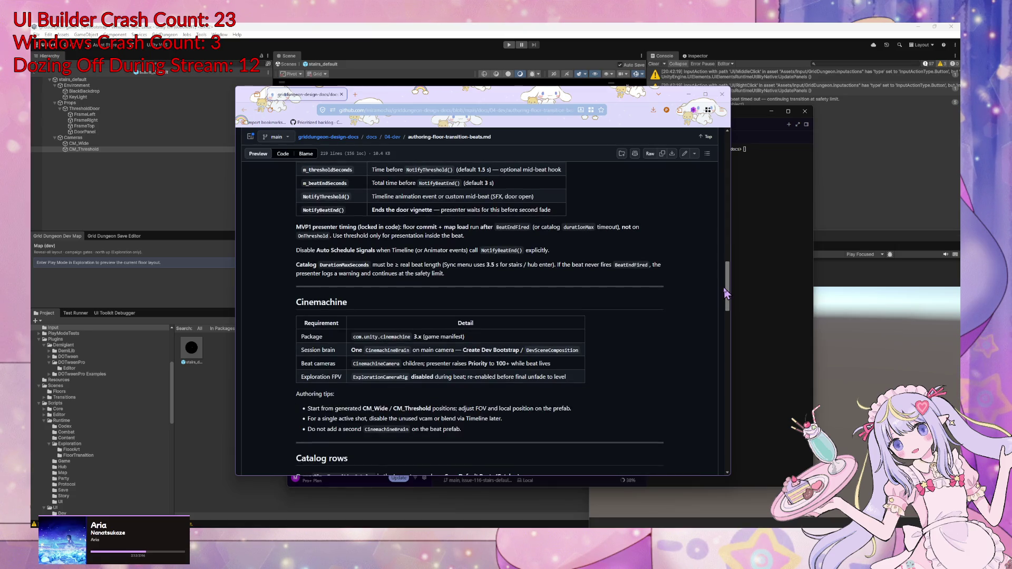
mouse_move(725, 293)
mouse_down()
mouse_move(707, 264)
mouse_move(709, 287)
mouse_up()
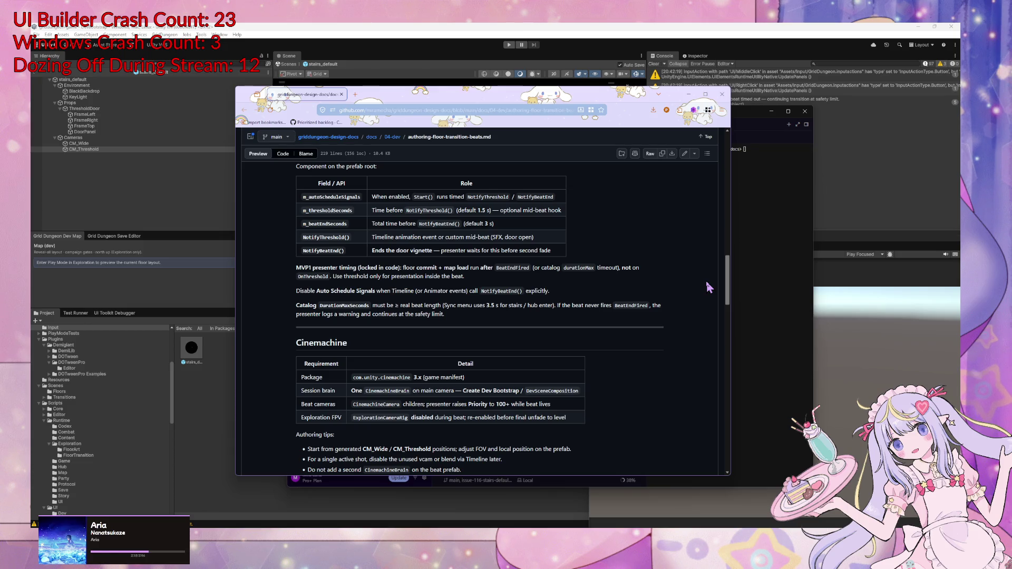
mouse_move(709, 288)
mouse_down()
mouse_move(708, 311)
mouse_move(705, 277)
mouse_up()
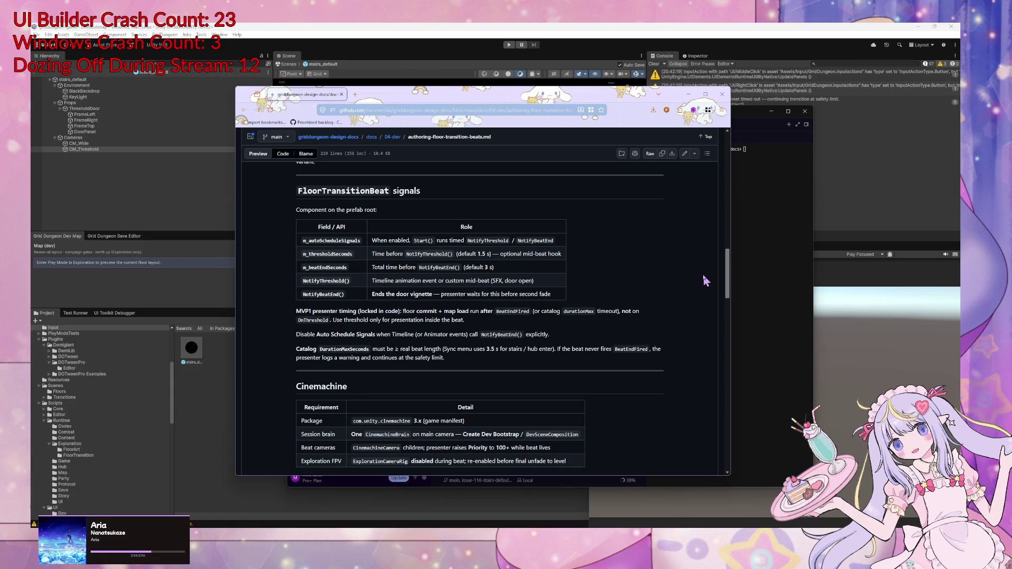
Skim the rest of the guide and return to the Unity Editor
scroll(705, 280, up, 1)
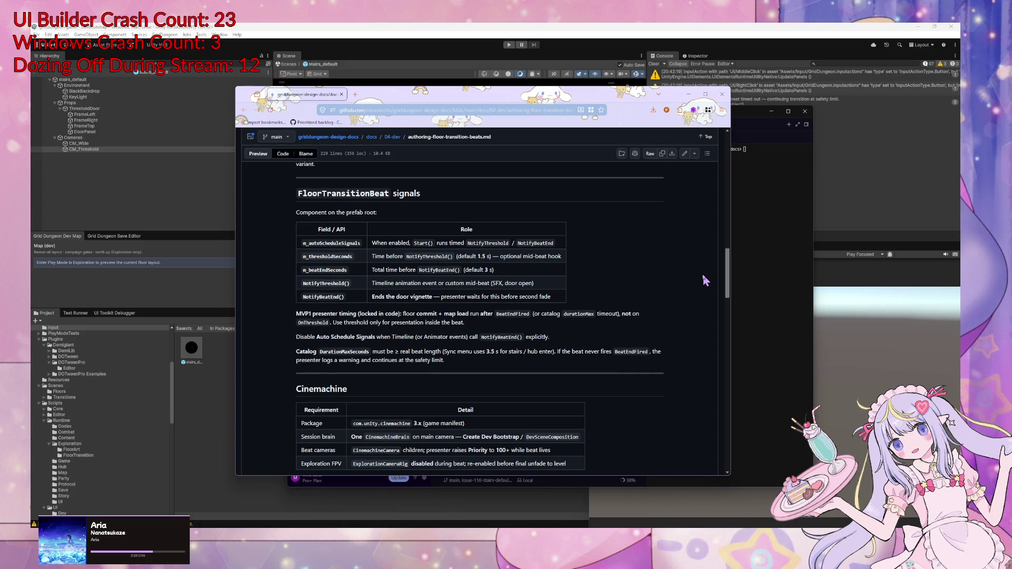
scroll(706, 287, down, 2)
scroll(707, 295, up, 1)
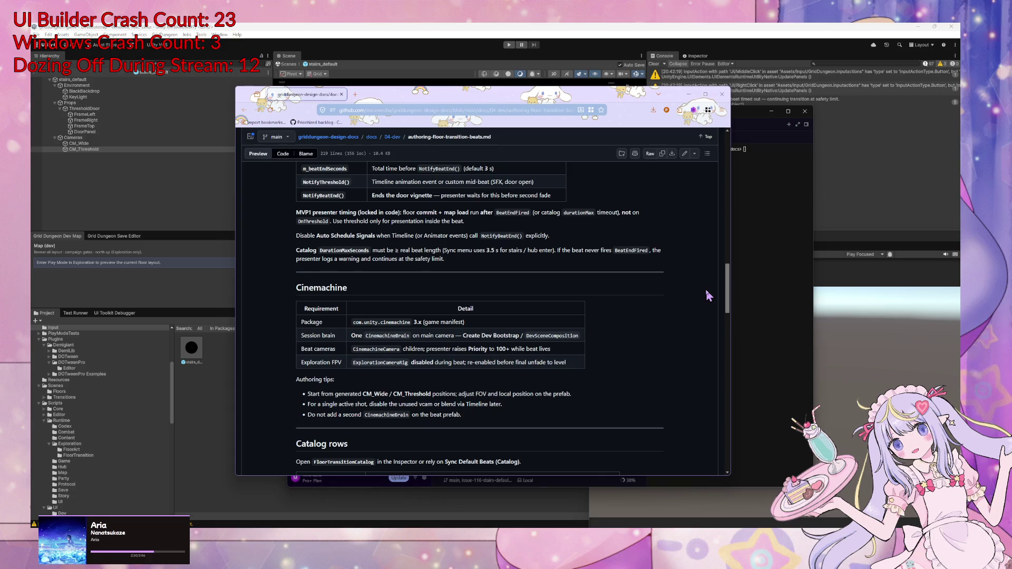
scroll(709, 297, down, 2)
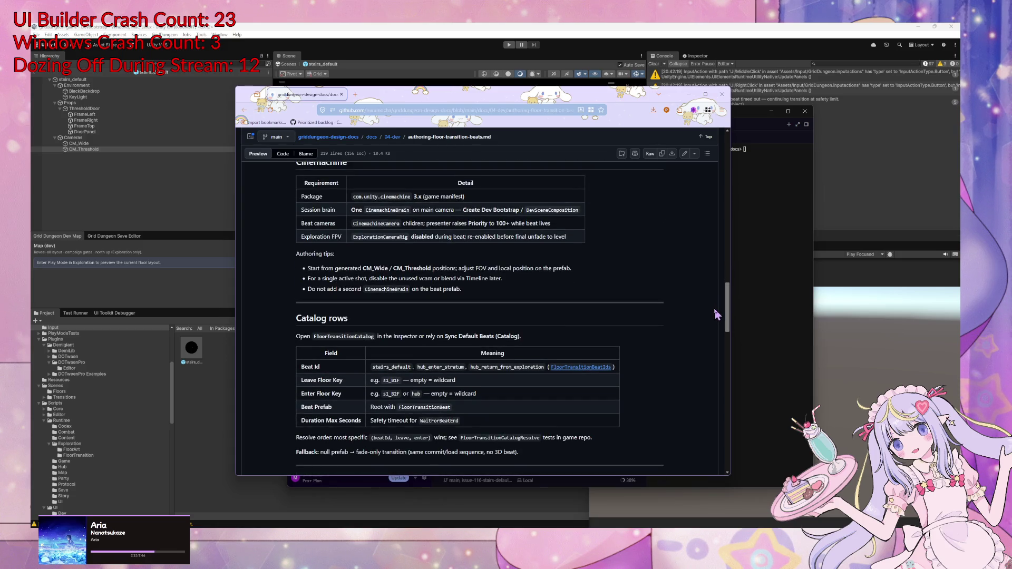
scroll(717, 314, down, 1)
click(841, 432)
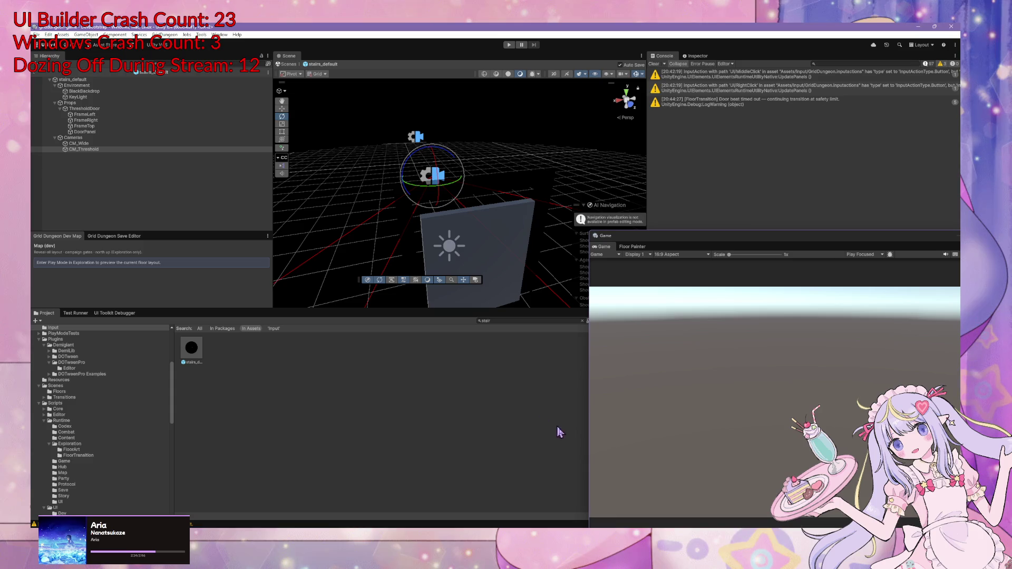
Ask Cursor's agent whether a Timeline PlayableDirector can currently signal the beat's end
key(alt+Tab)
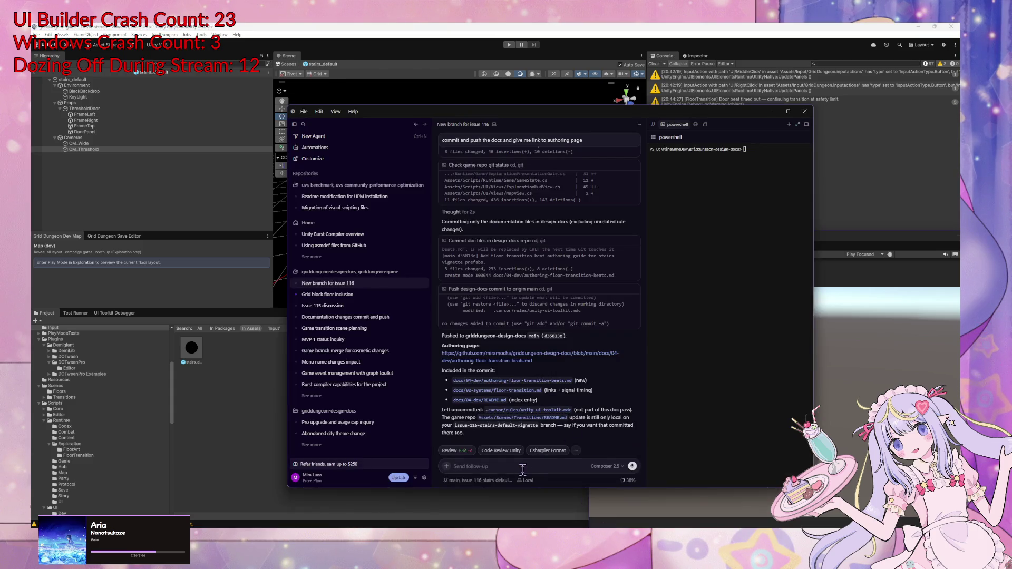
text(if)
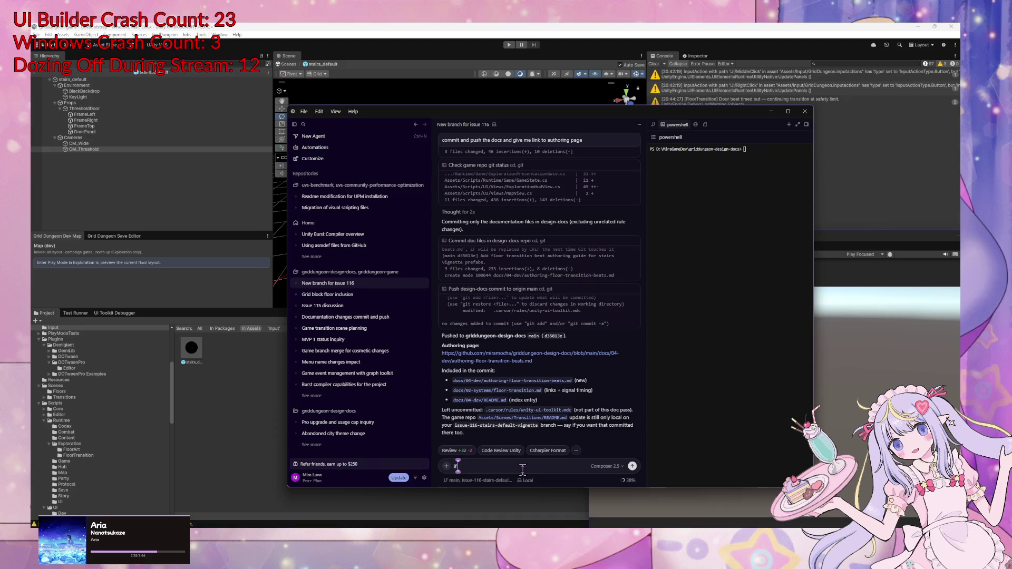
text( I would u)
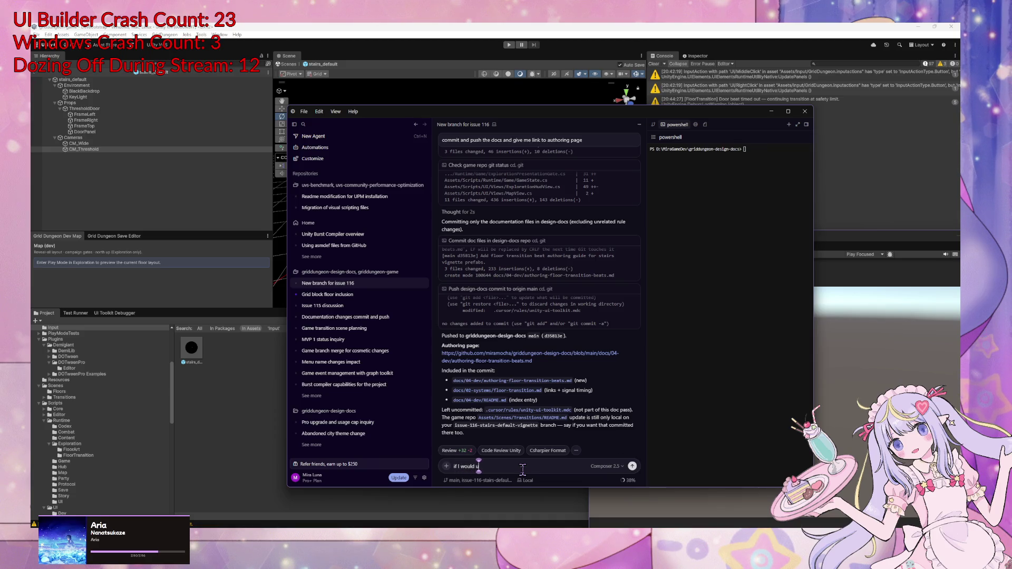
text(se a timeline)
text(pla)
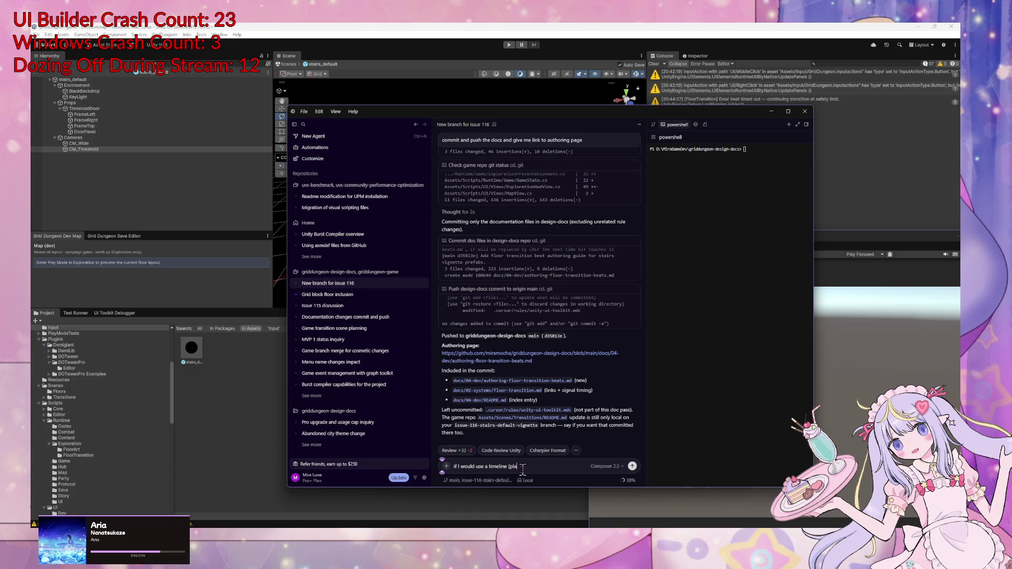
text(yable director)
text(ow )
text( is there a)
text( way to)
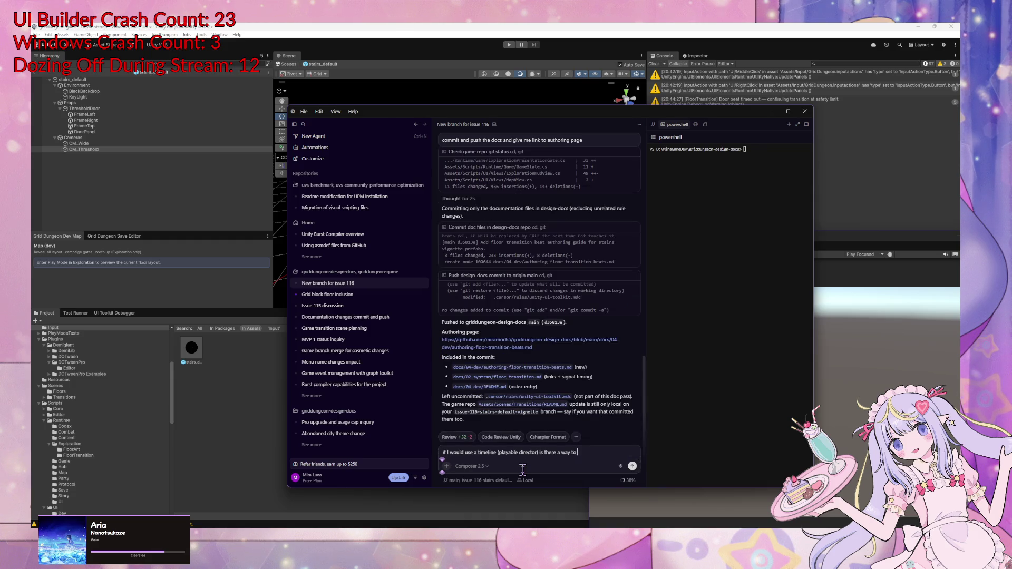
text(ignal th)
text(of )
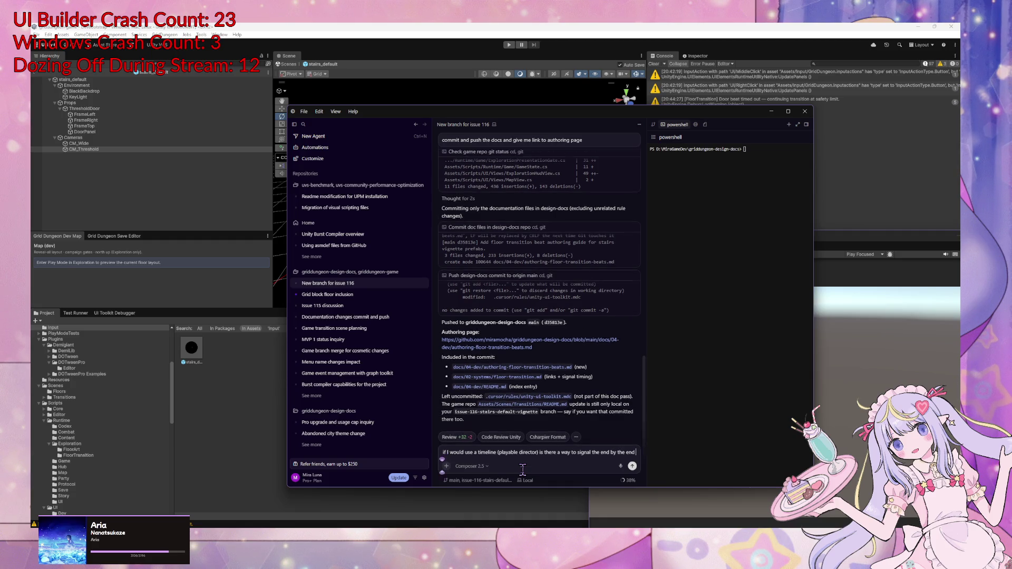
text(timeline currently?)
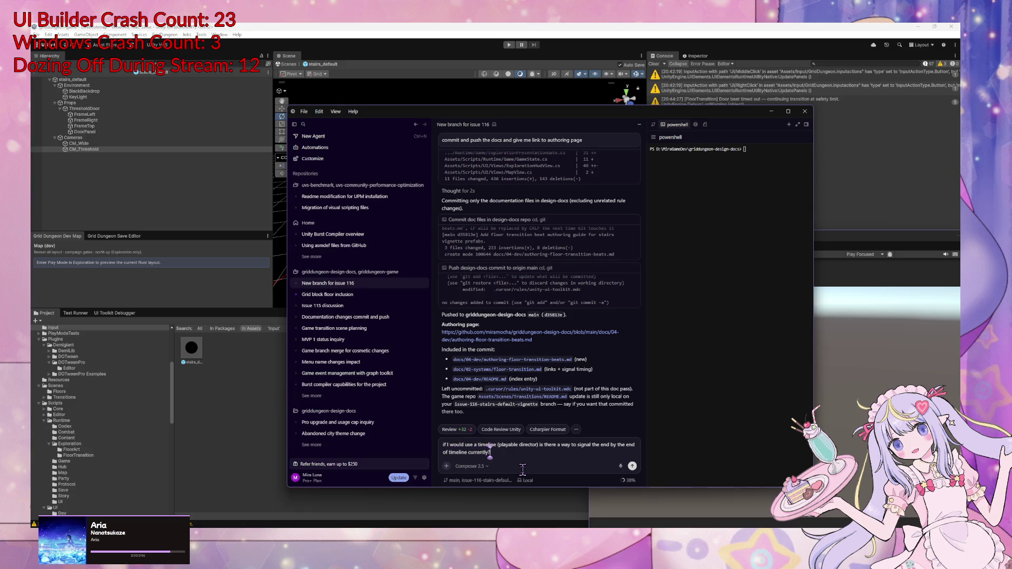
key(Return)
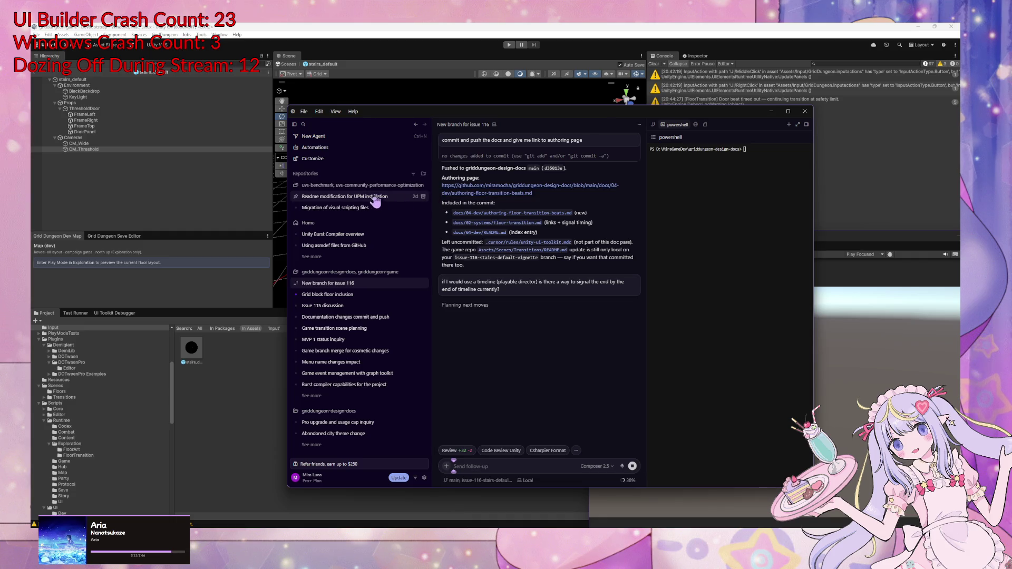
Read the reply's 'Using Timeline today' and 'What is not wired' sections, then begin a 'let's follow that up' reply
mouse_move(330, 298)
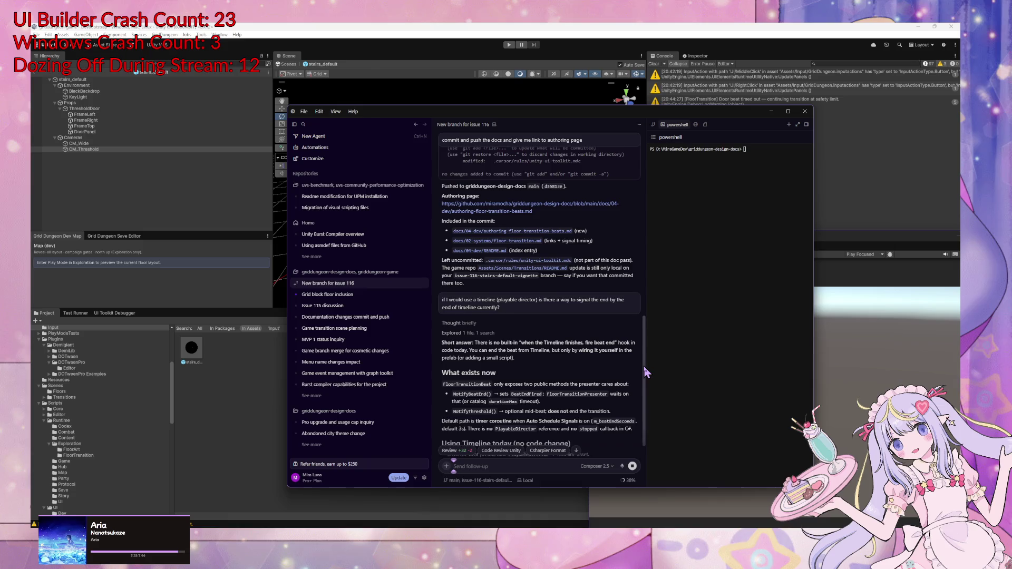
drag(643, 365, 645, 391)
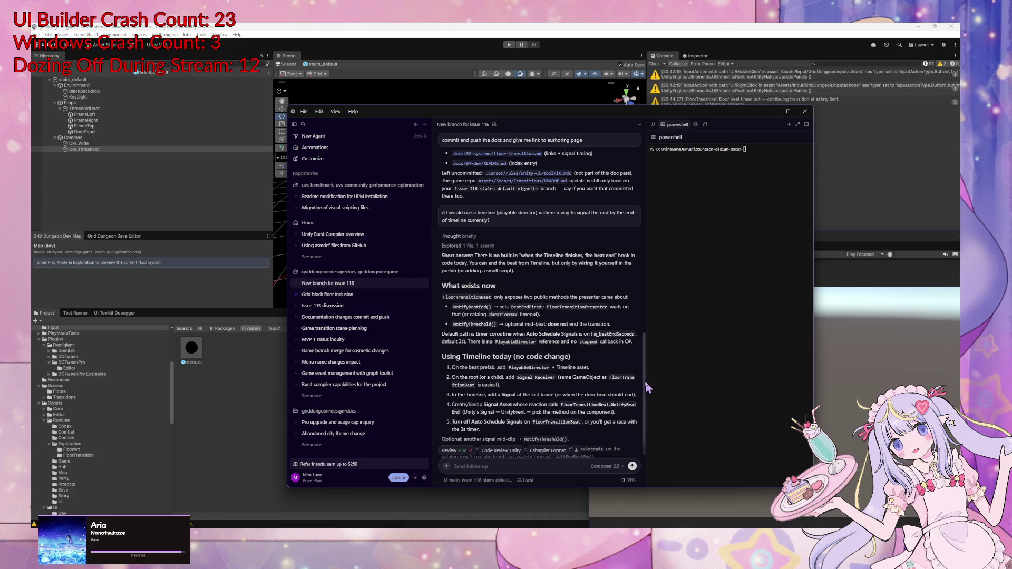
drag(643, 386, 647, 421)
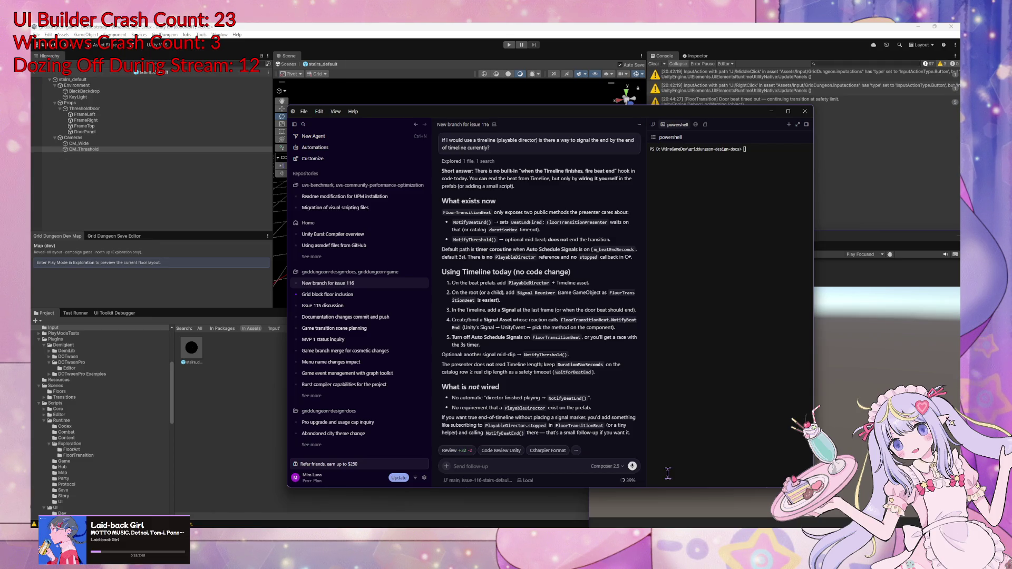
text(let's follow that up)
Tell the agent to follow up, allowing a separate component if it affects the current one
key(Return)
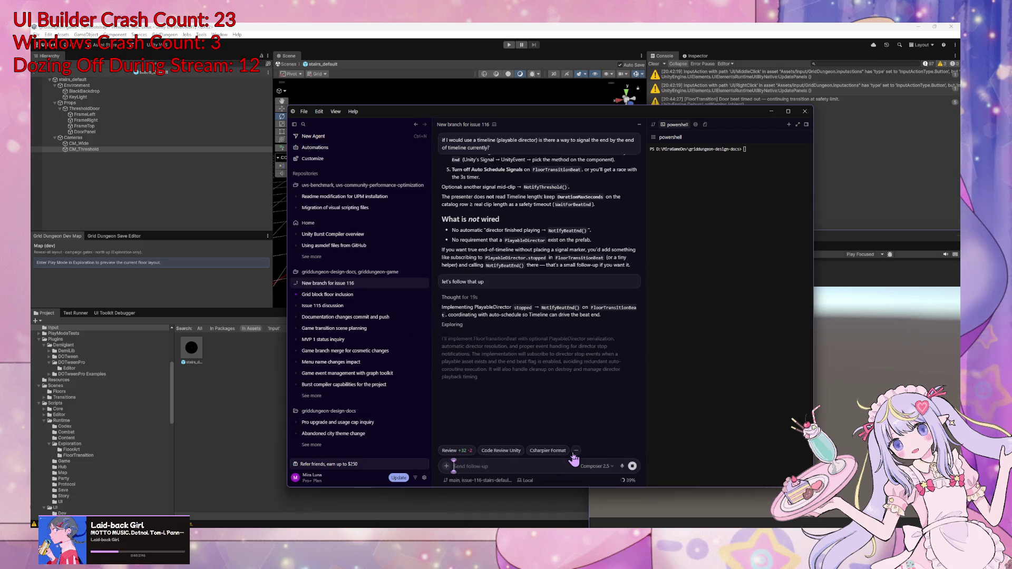
text(it can be a differ)
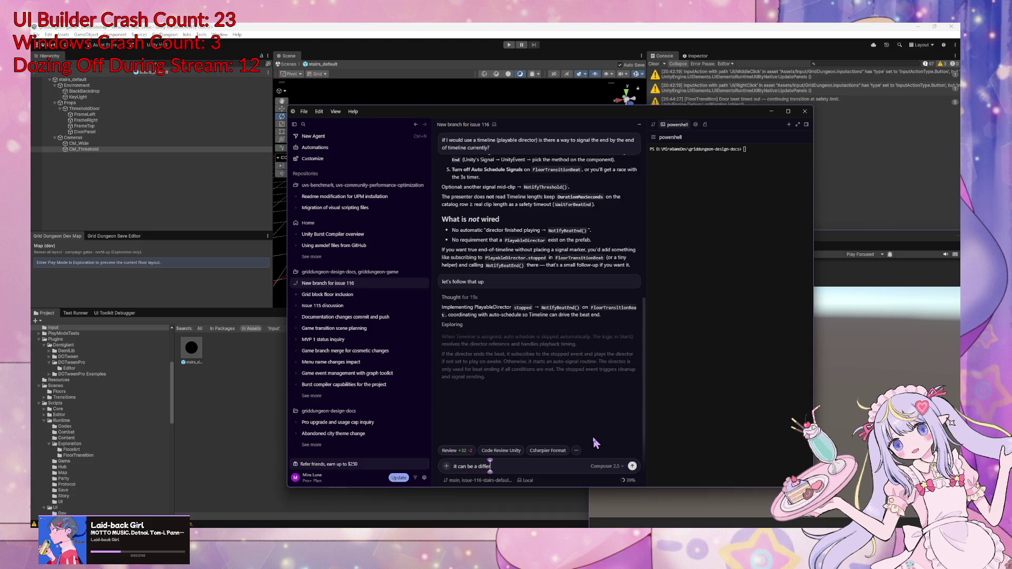
text(ent component if impact on current con)
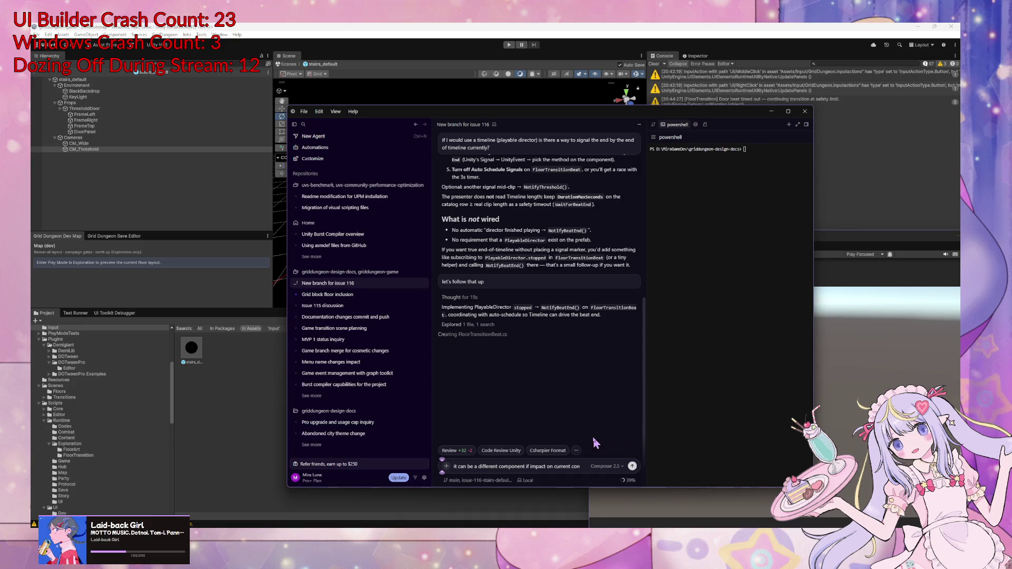
key(BackSpace)
key(BackSpace)
key(BackSpace)
text(there's)
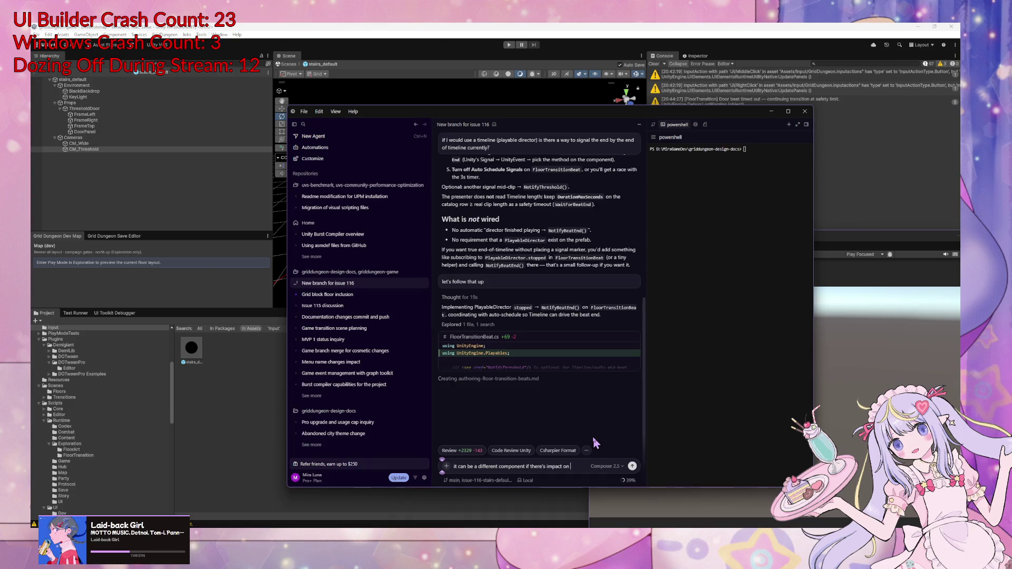
text(t c)
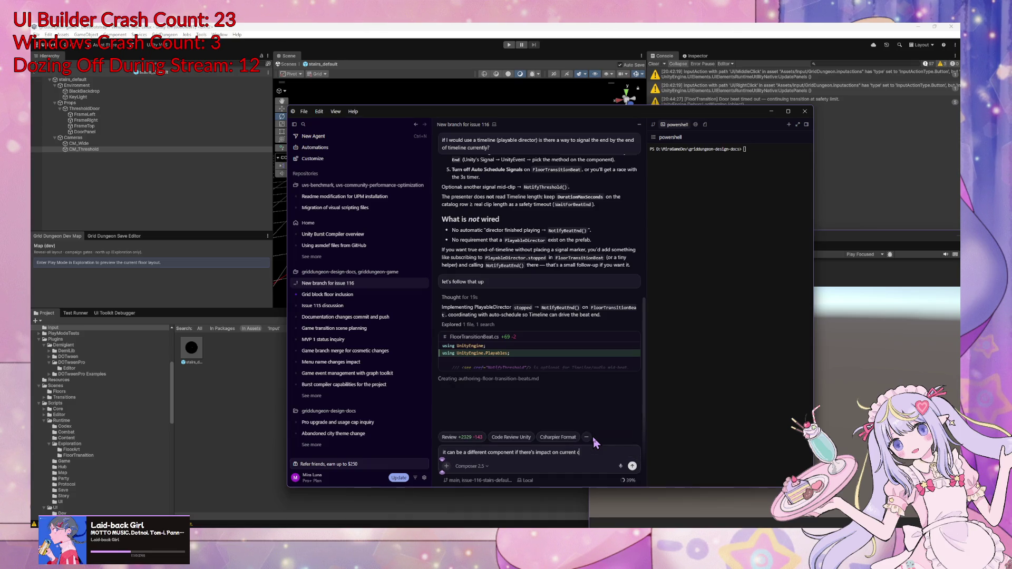
text(omponent. )
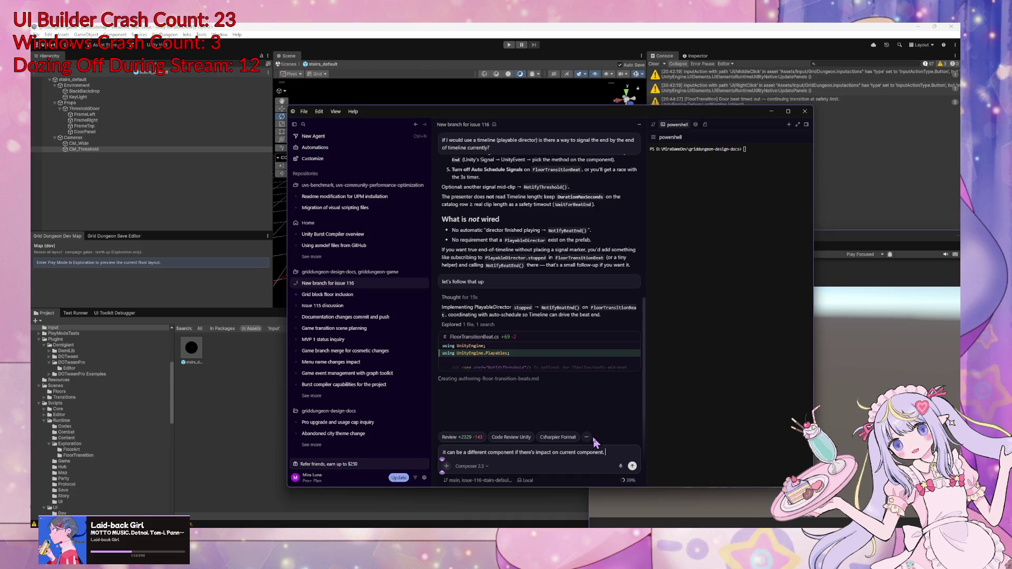
text(otherwise)
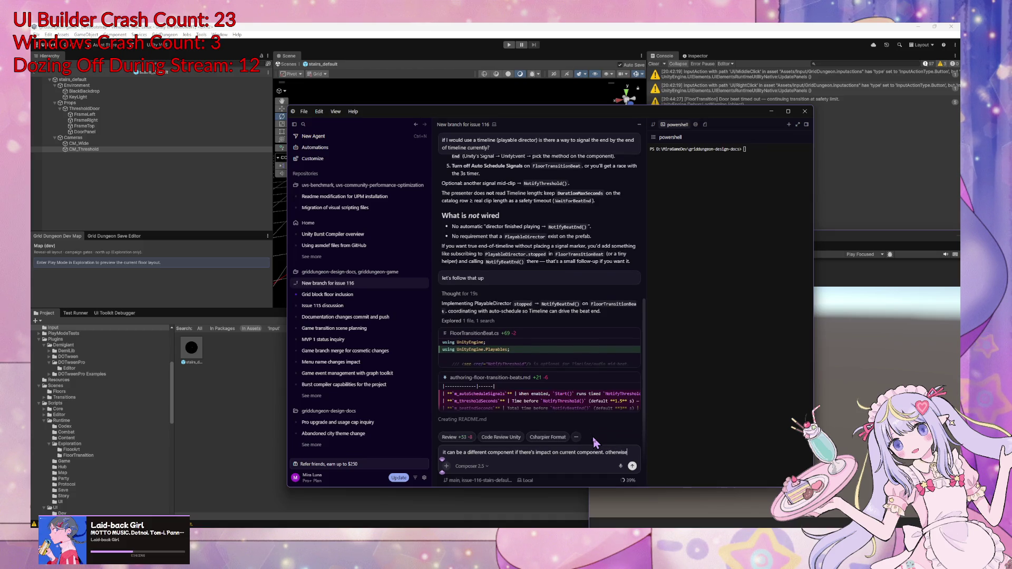
text( condinue)
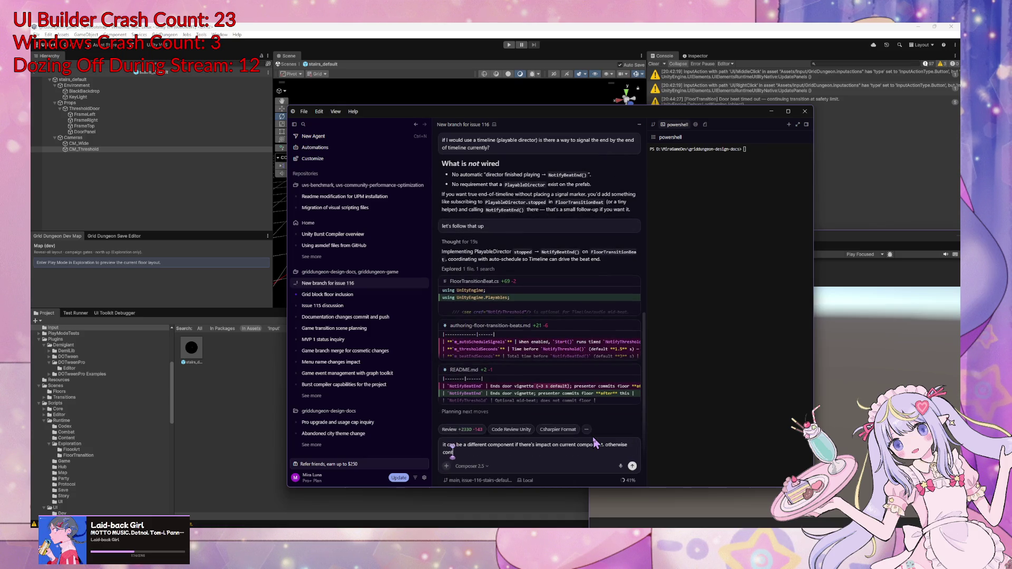
key(Return)
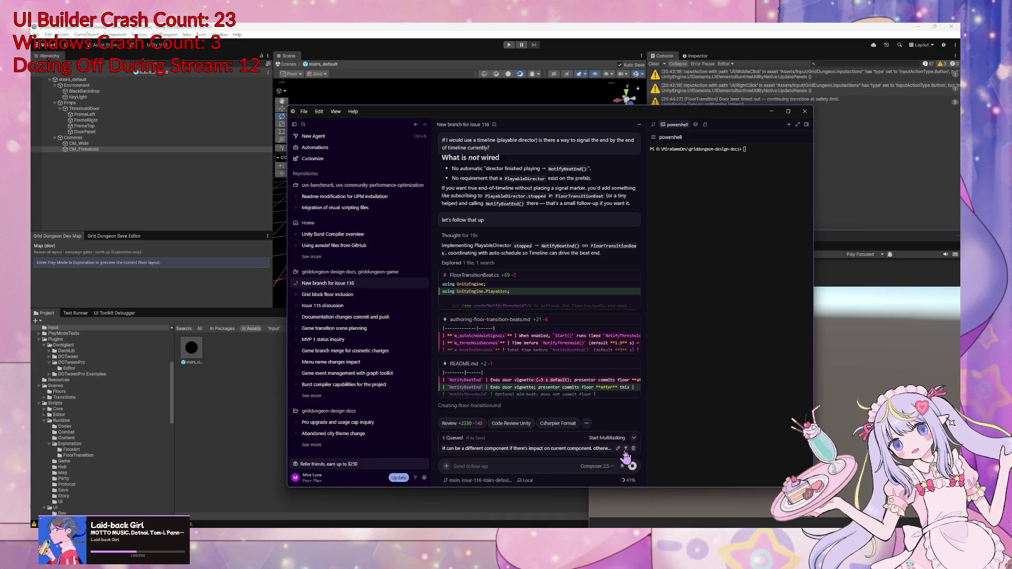
key(Return)
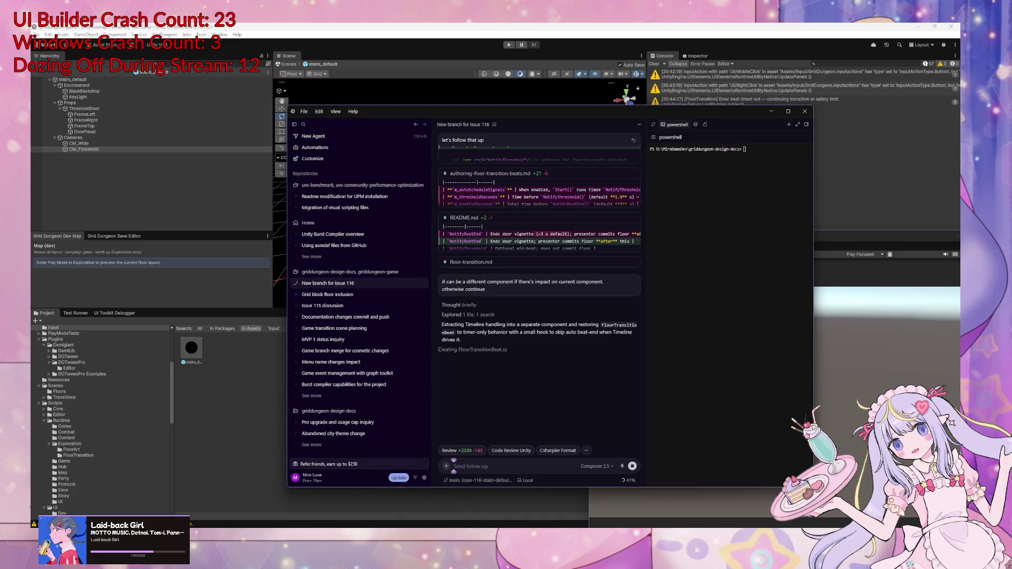
mouse_move(481, 526)
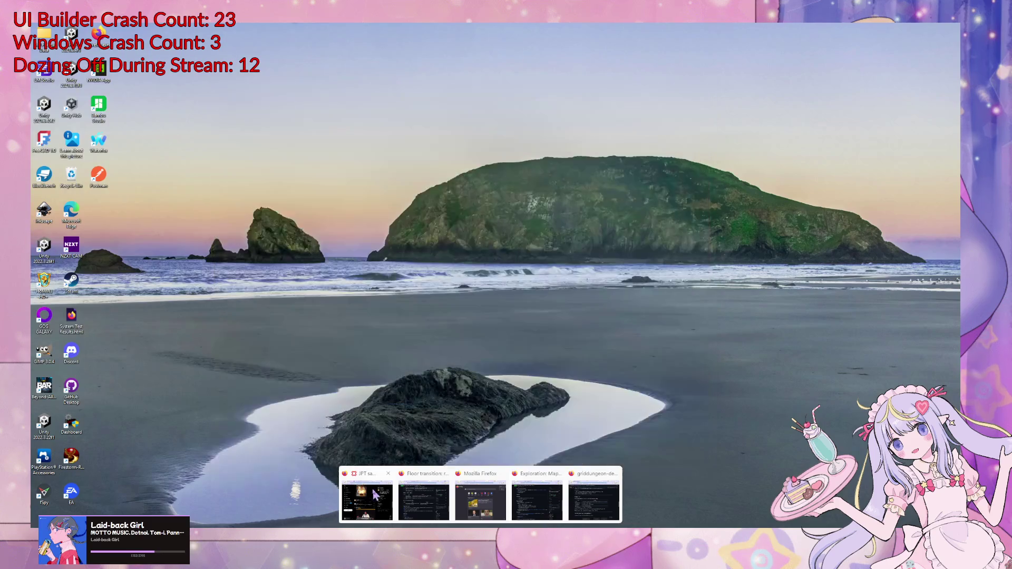
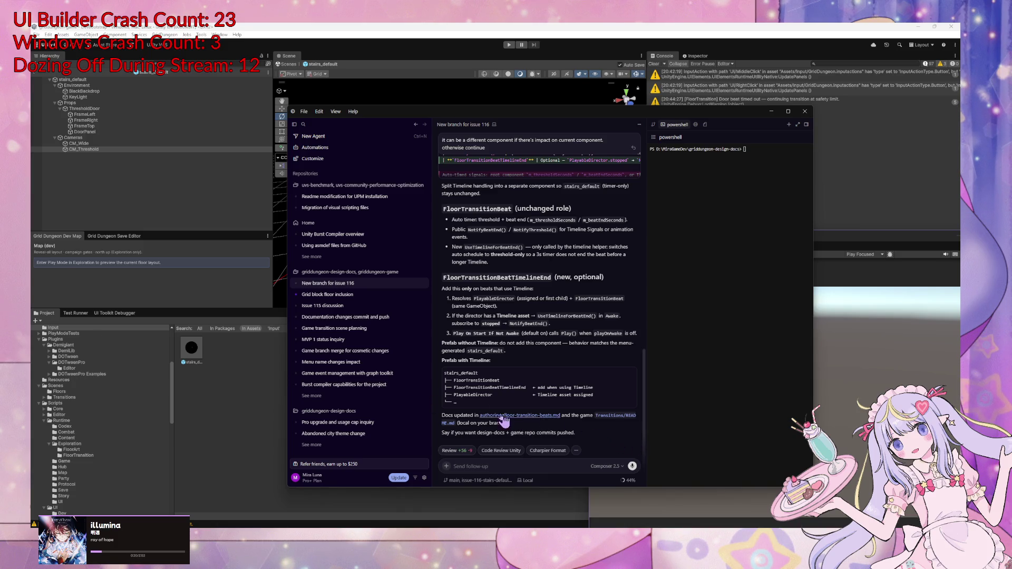
Ask the agent to 'commit and push **only** design docs', then view the pushed guide on GitHub
click(492, 462)
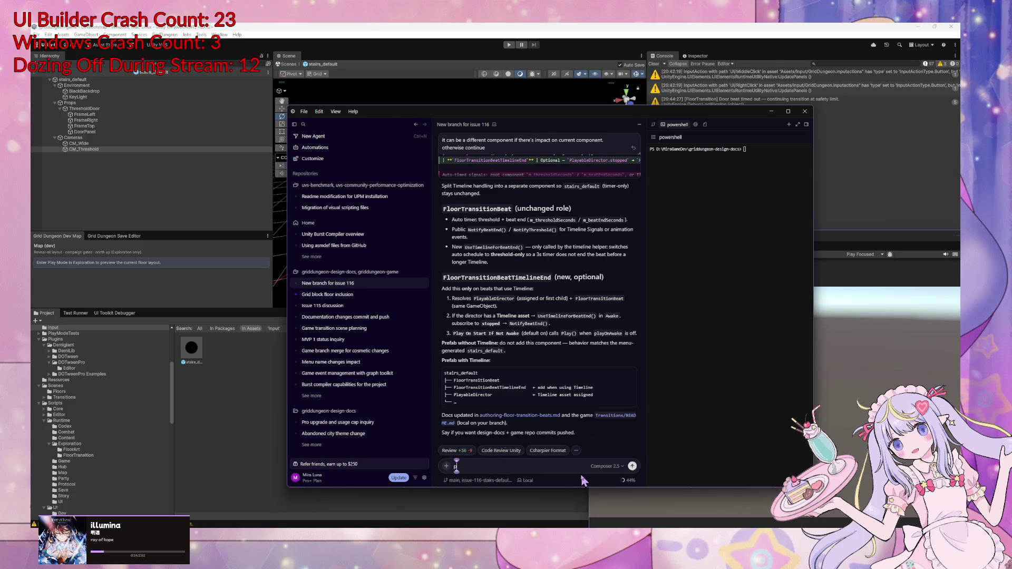
text(commit and push d)
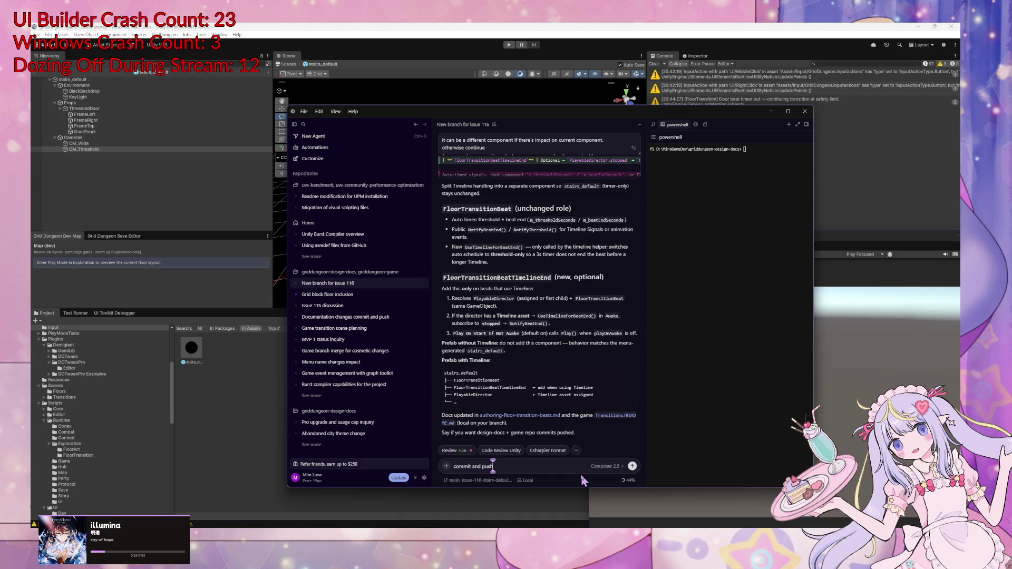
key(BackSpace)
text(**only)
text(** design doc)
text(s)
key(Return)
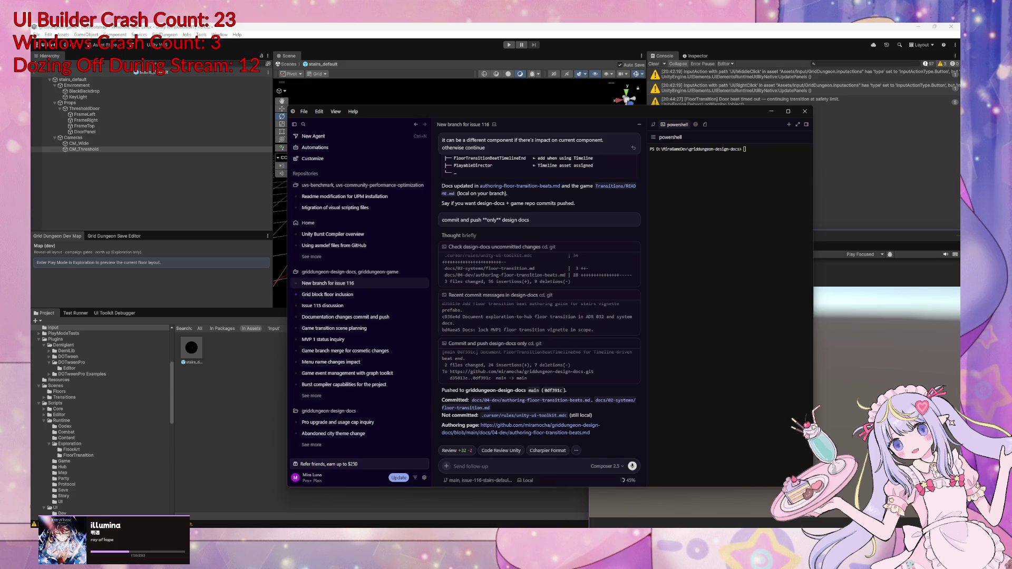
click(514, 429)
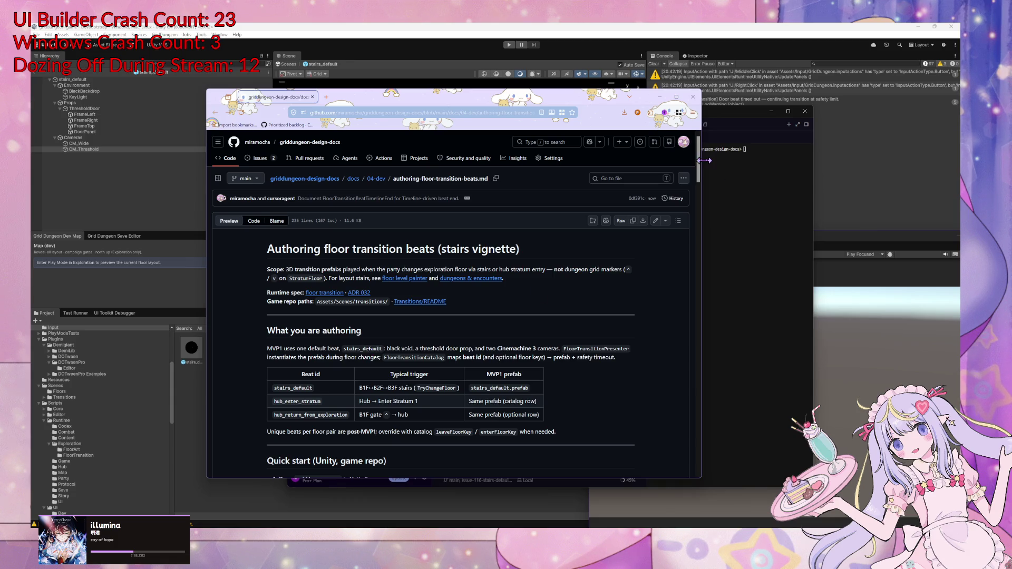
Scroll through the authoring-floor-transition-beats.md guide, then return to the 04-dev docs folder
drag(698, 159, 703, 246)
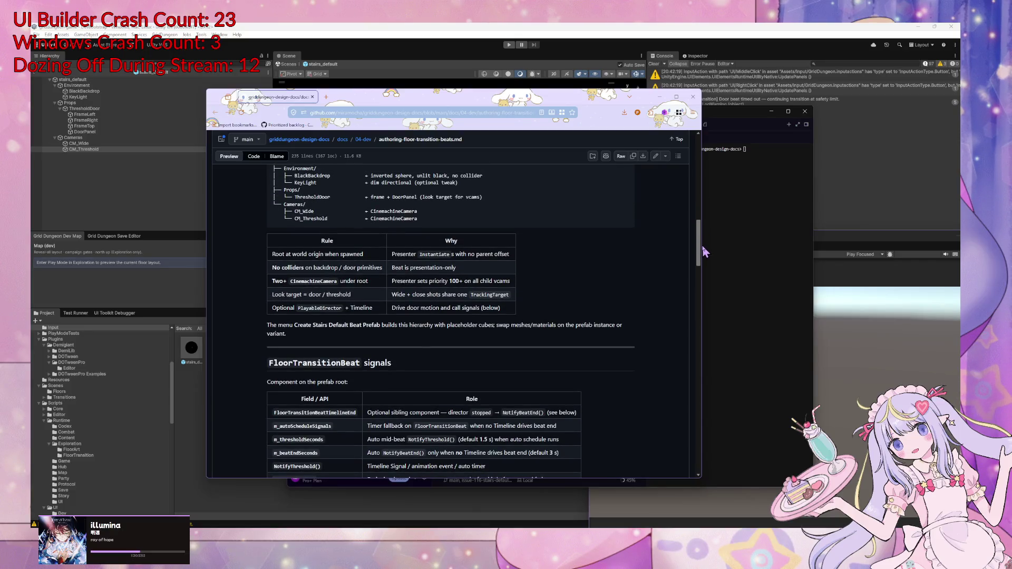
drag(703, 251, 700, 274)
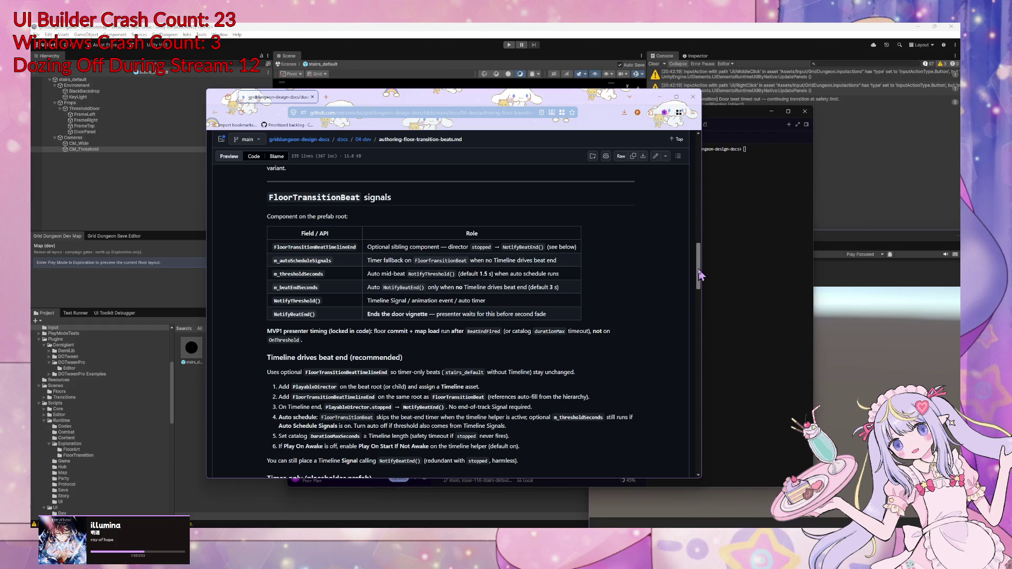
mouse_move(699, 274)
mouse_down()
mouse_move(723, 310)
mouse_move(709, 283)
mouse_up()
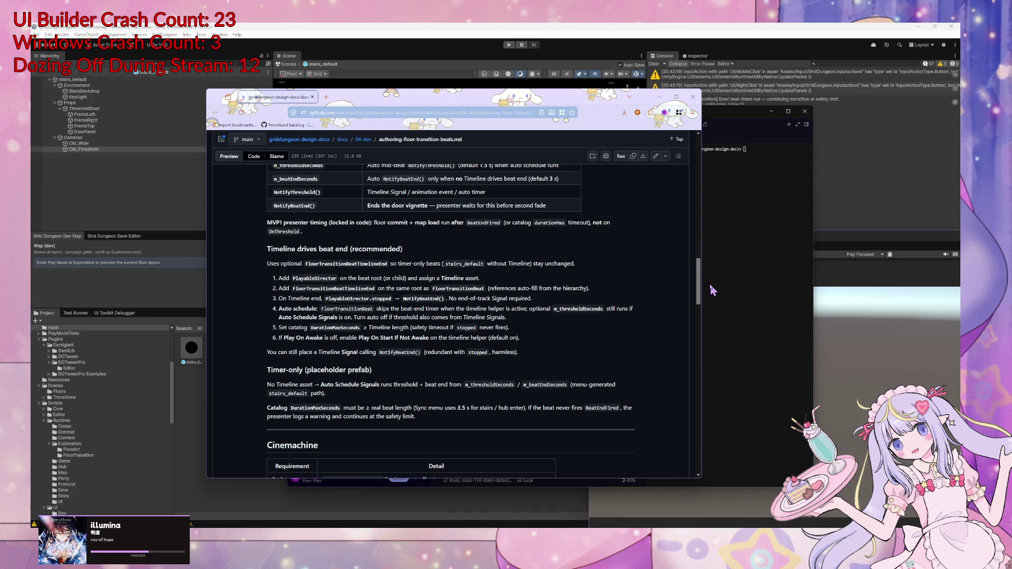
mouse_move(710, 285)
mouse_down()
mouse_move(721, 341)
mouse_move(726, 325)
mouse_up()
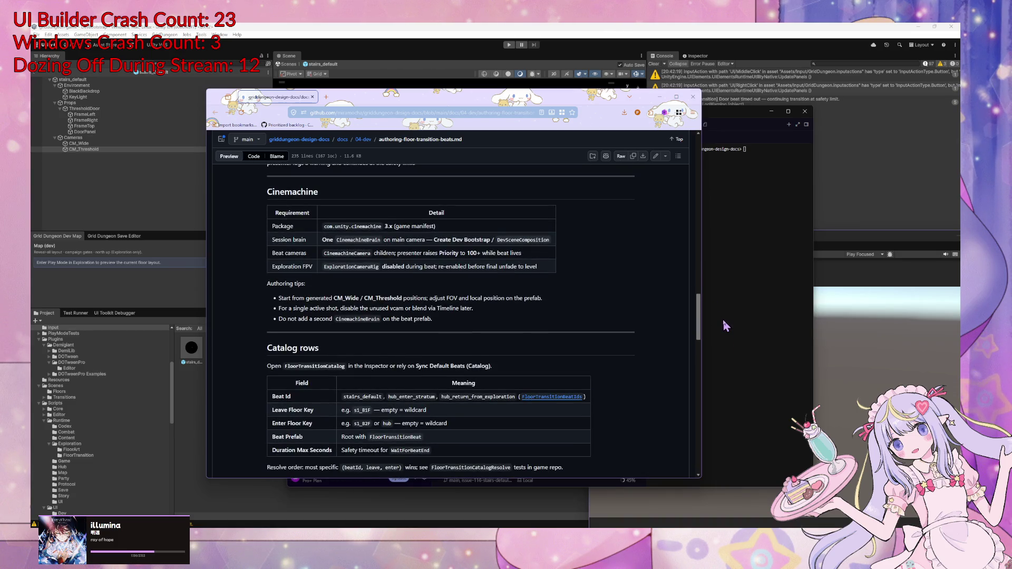
mouse_move(724, 325)
mouse_down()
mouse_move(739, 412)
mouse_move(711, 455)
mouse_move(683, 139)
mouse_up()
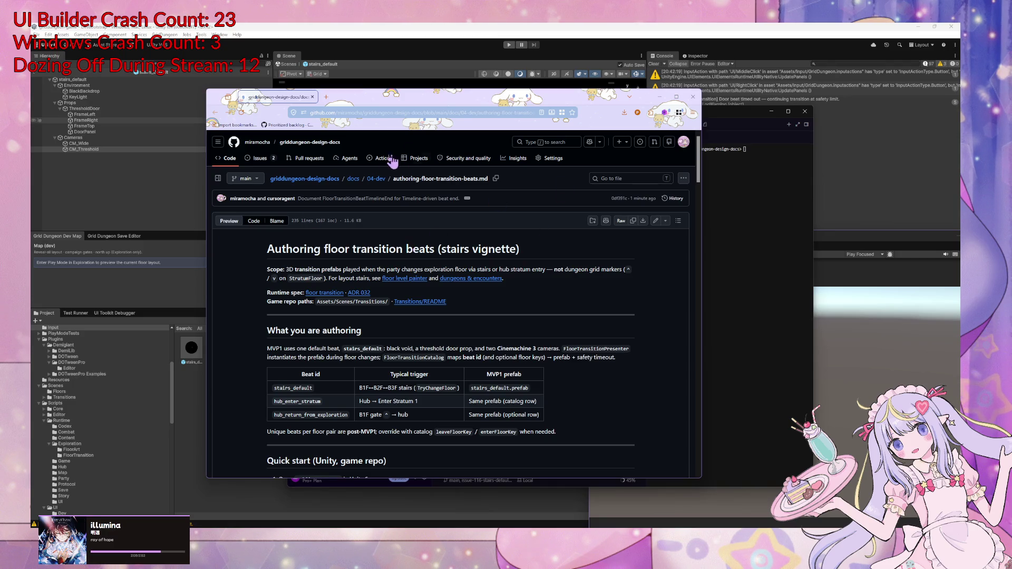
click(376, 179)
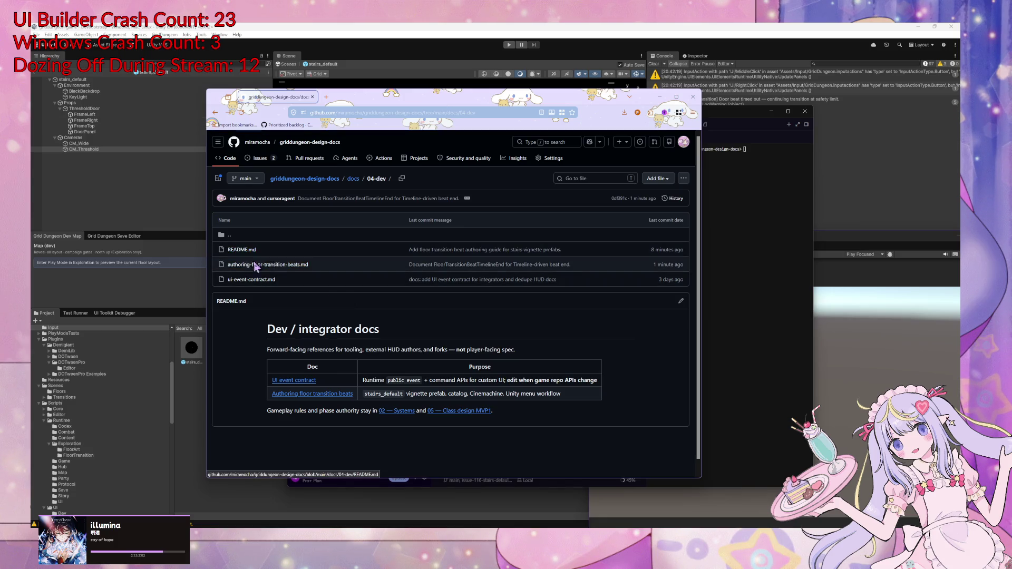
Open ui-event-contract.md and scroll through its documentation map and integration model
click(255, 279)
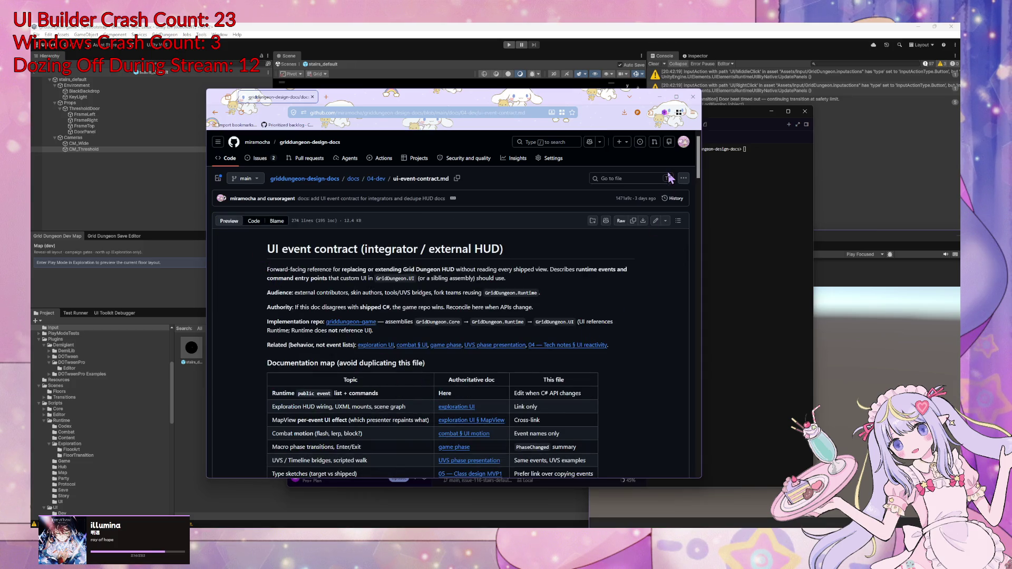
scroll(699, 181, down, 2)
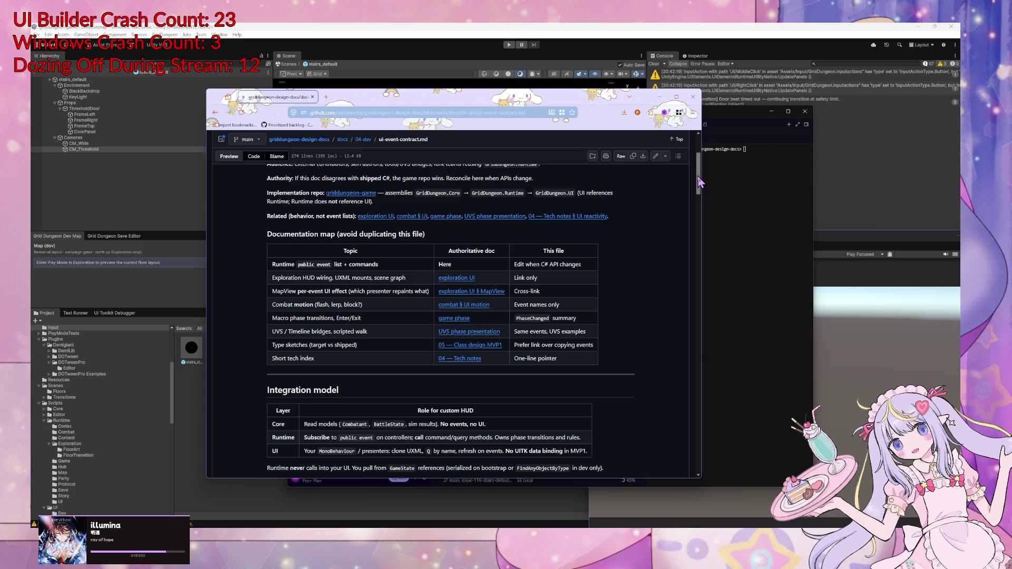
mouse_move(699, 185)
mouse_down()
mouse_move(695, 221)
mouse_move(692, 211)
mouse_up()
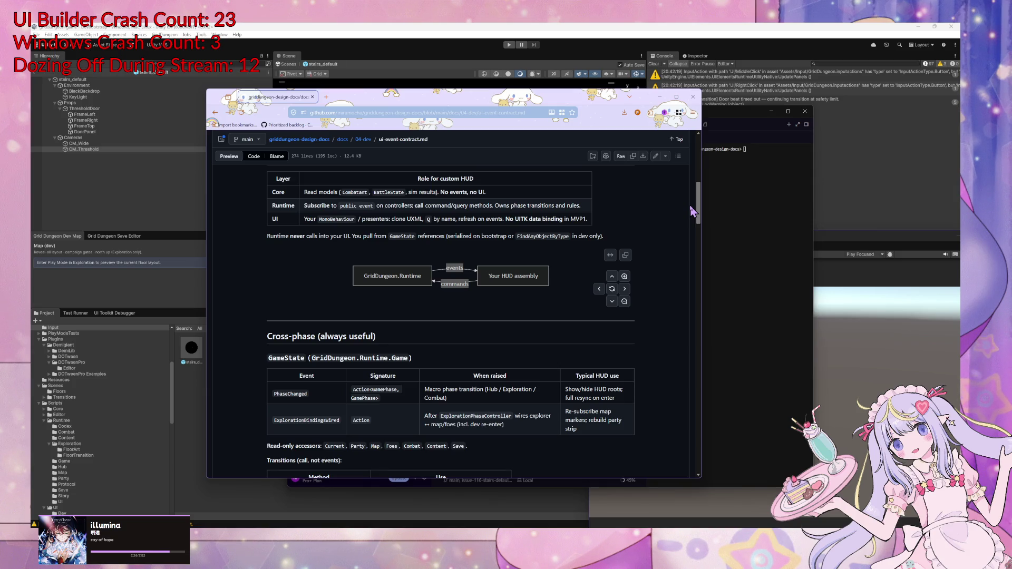
mouse_move(691, 211)
mouse_down()
mouse_move(688, 195)
mouse_move(694, 222)
mouse_move(697, 200)
mouse_move(700, 207)
mouse_move(710, 259)
mouse_up()
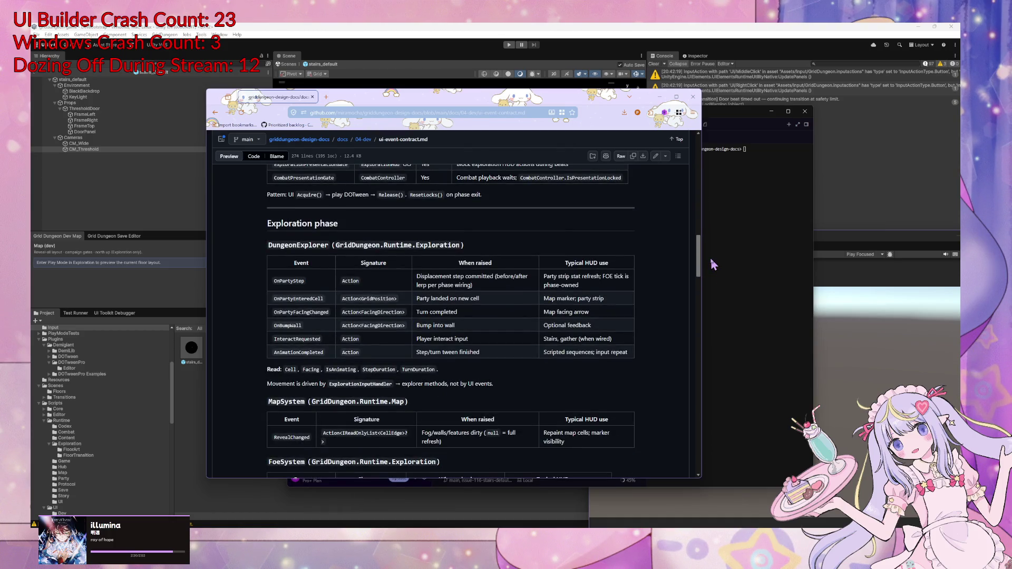
drag(711, 260, 707, 285)
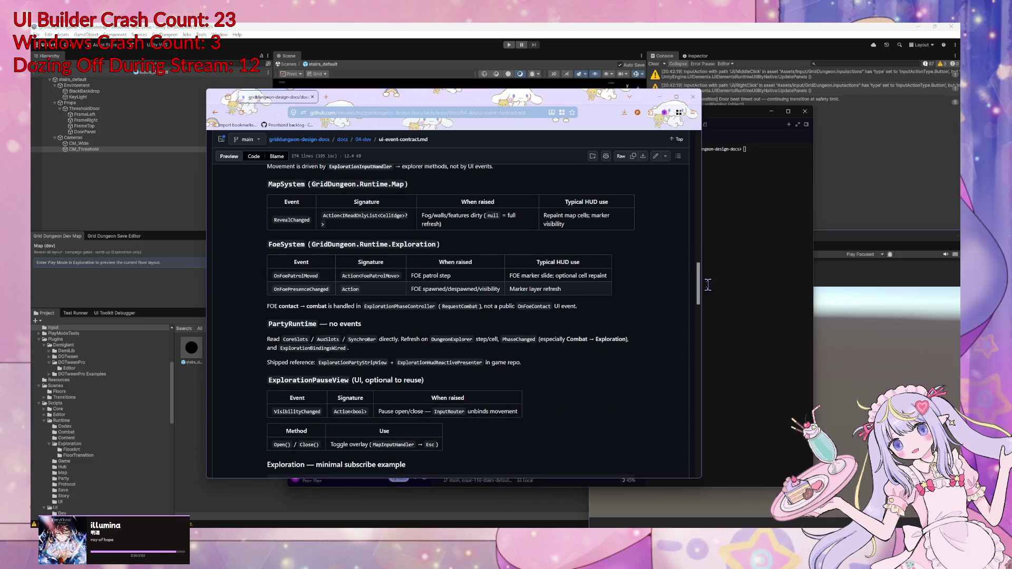
mouse_move(702, 287)
mouse_down()
mouse_move(706, 311)
mouse_move(725, 325)
mouse_move(708, 331)
mouse_move(711, 344)
mouse_move(742, 420)
mouse_move(716, 411)
mouse_move(717, 439)
mouse_move(715, 419)
mouse_up()
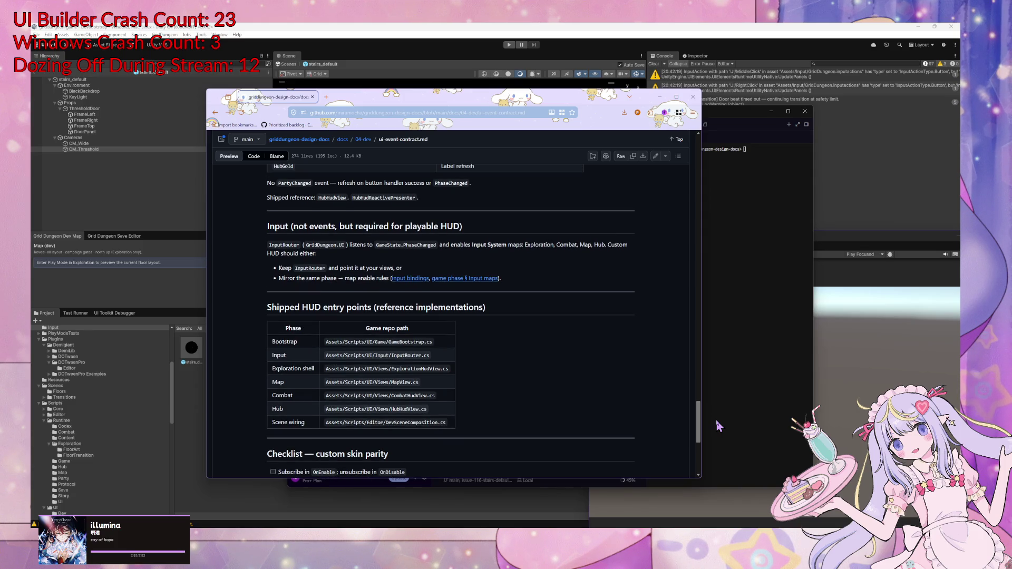
mouse_move(716, 419)
mouse_down()
mouse_move(683, 150)
mouse_move(685, 197)
mouse_move(683, 187)
mouse_up()
scroll(683, 185, up, 1)
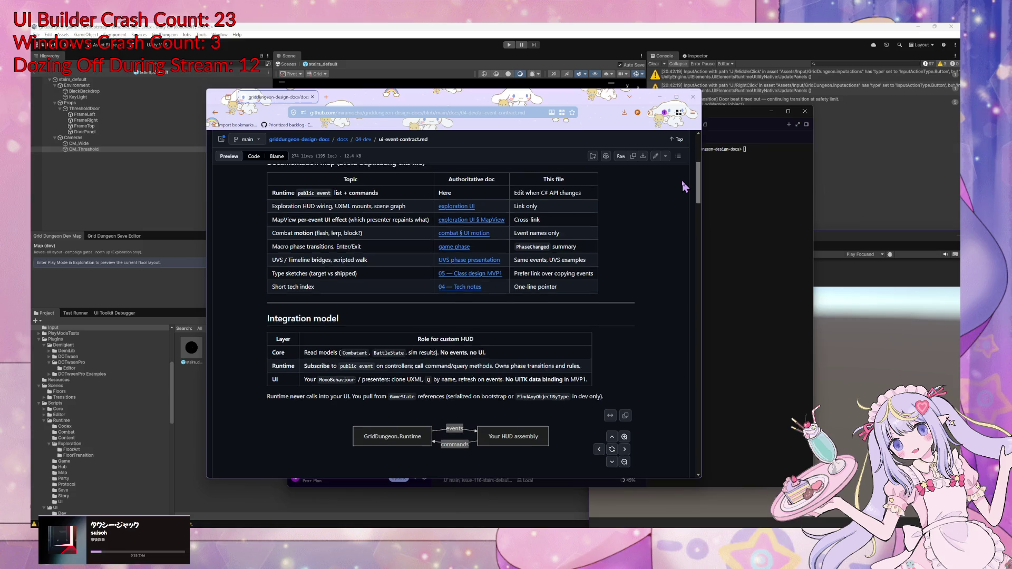
Scroll through the rest of ui-event-contract.md and switch back to the Unity editor
scroll(682, 184, down, 5)
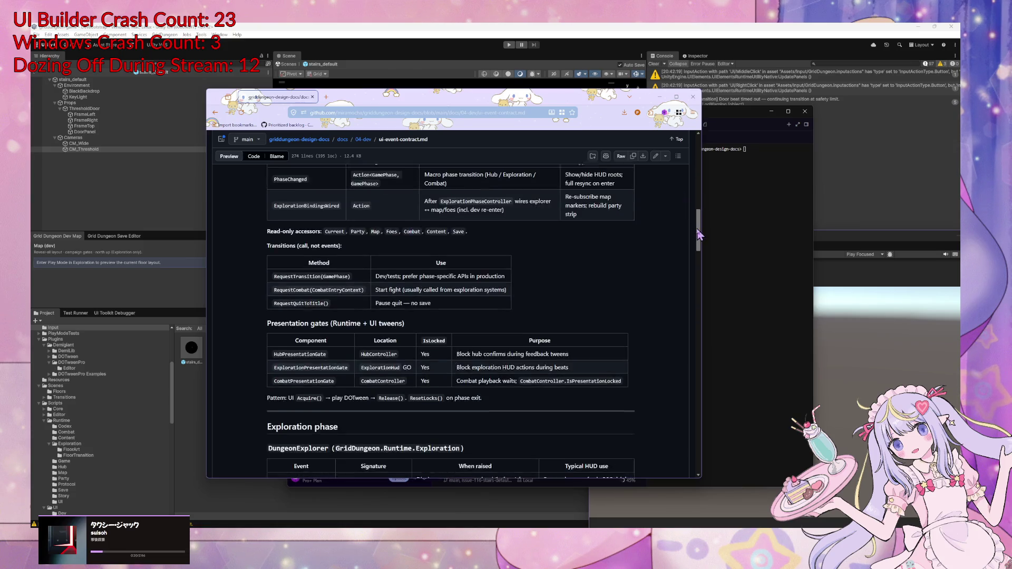
drag(699, 216, 703, 254)
key(alt+Tab)
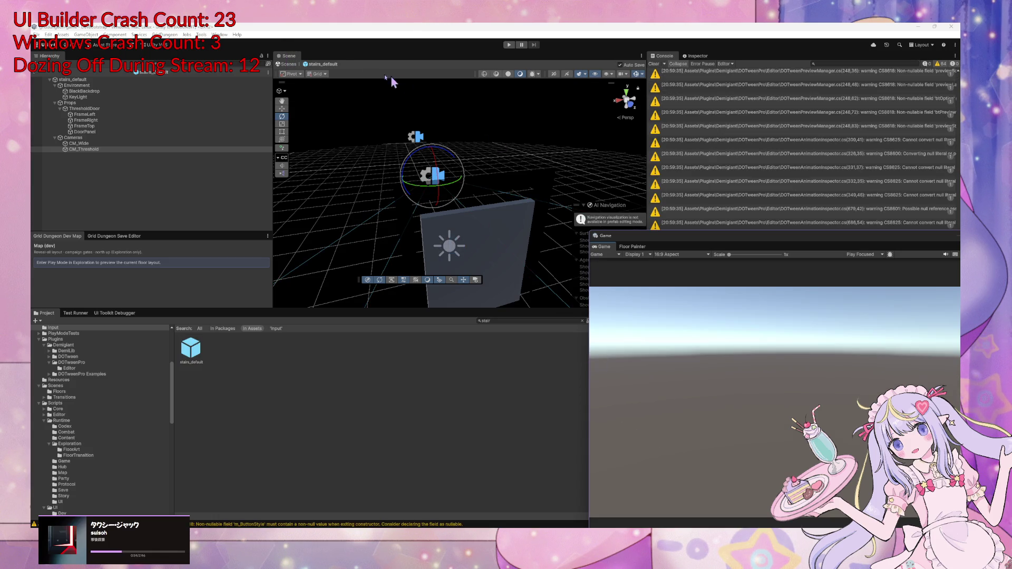
Ask the Cursor agent whether hub -> floor and floor -> floor transitions can differ under the current design
key(alt+Tab)
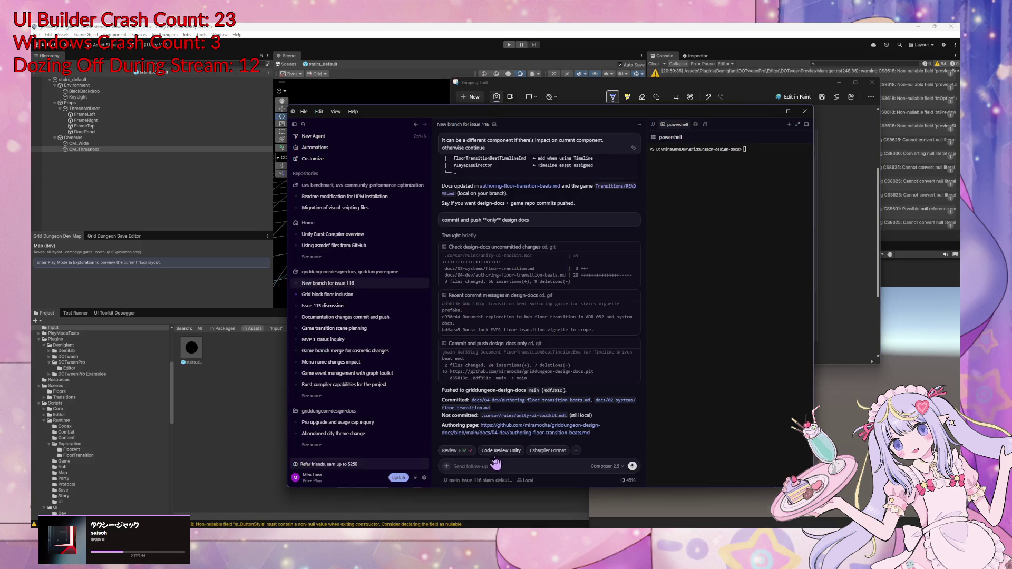
click(495, 462)
text(with the)
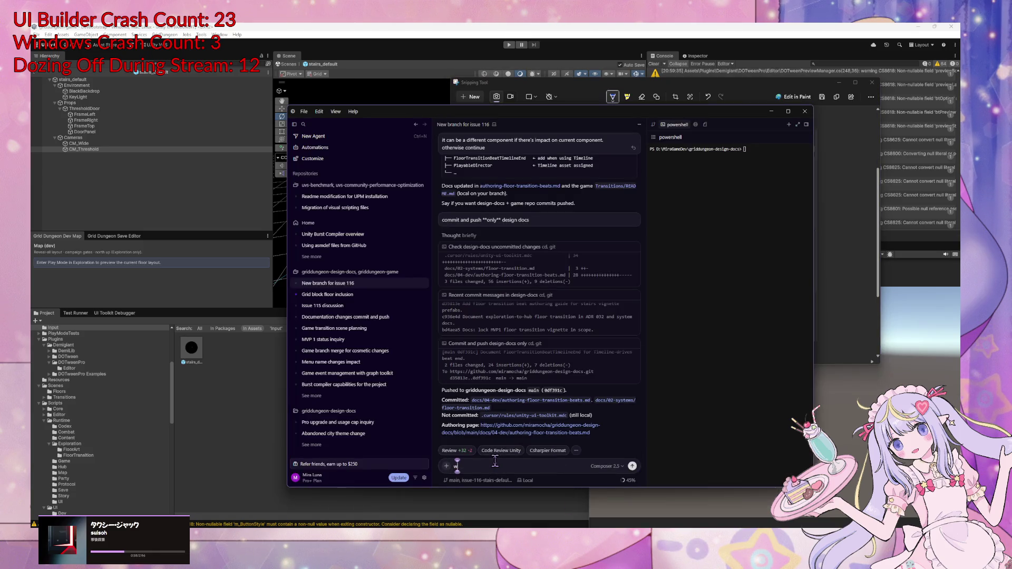
text( current)
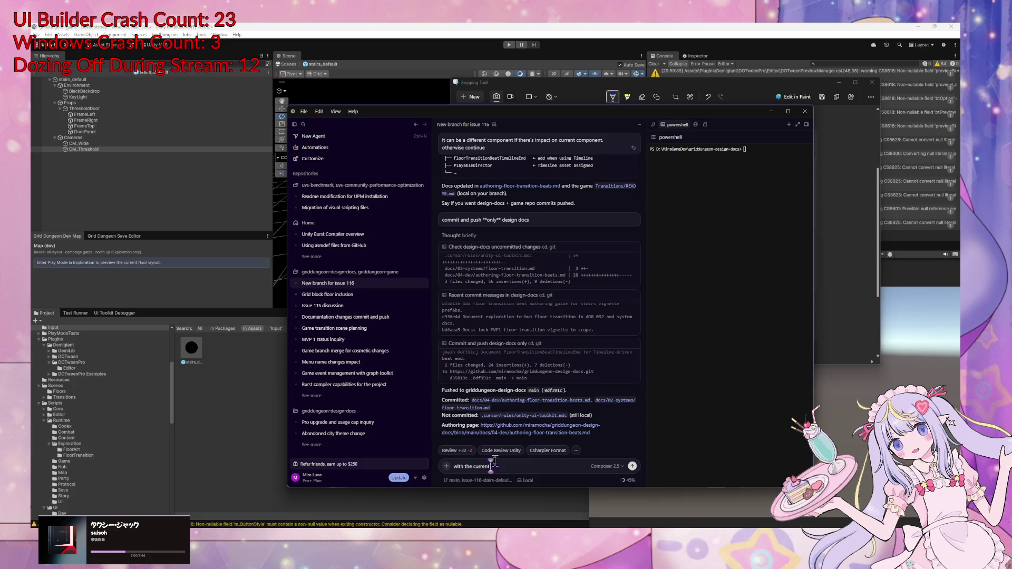
text( design, can we have )
text(different transition from )
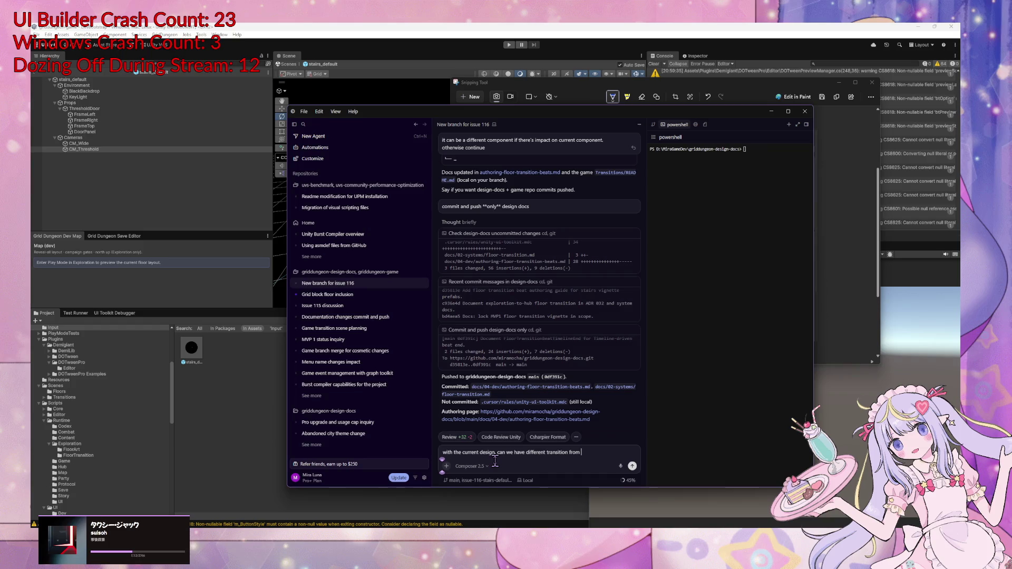
text(hub -> fl)
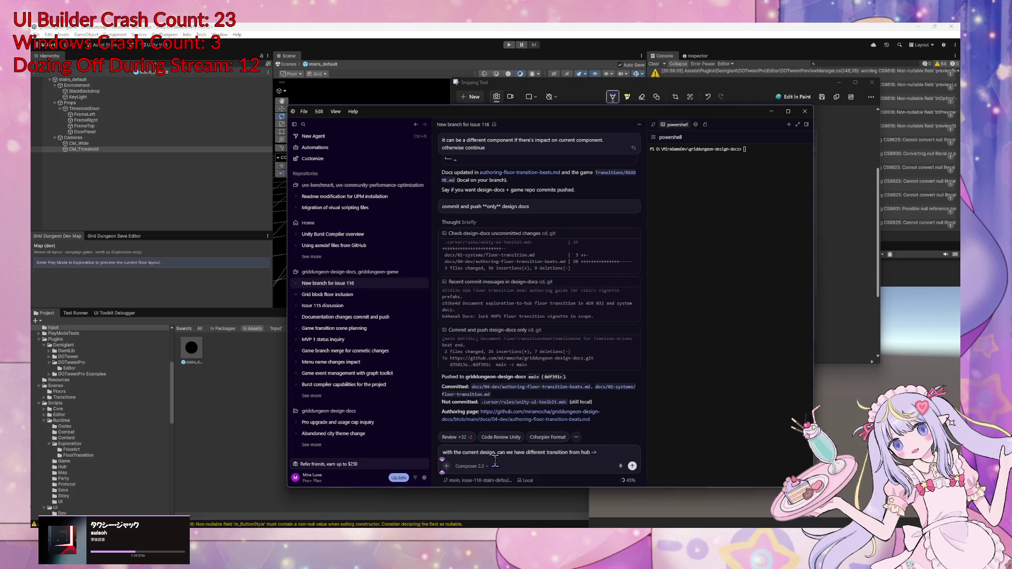
text(oor)
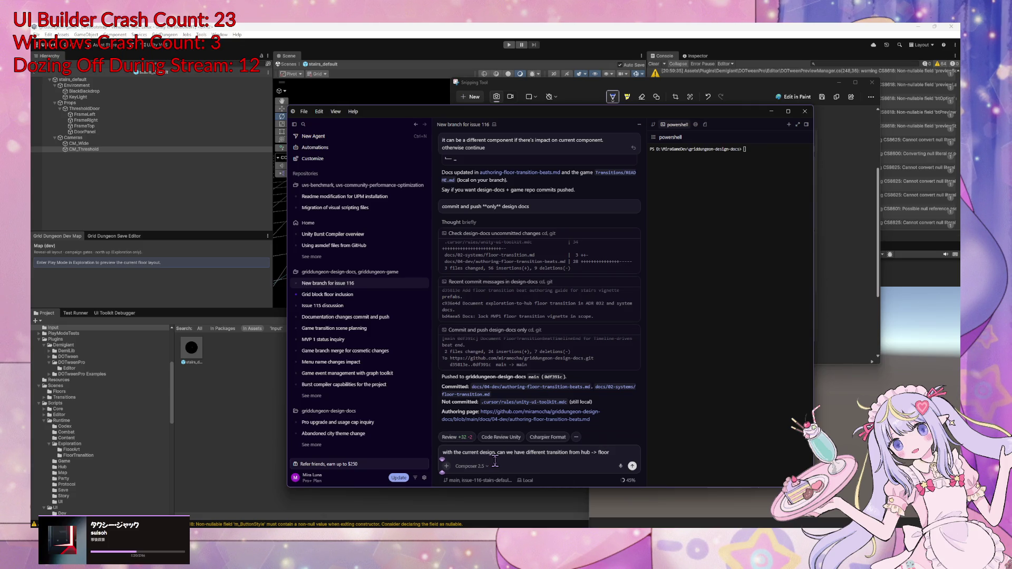
text( and floor -> floo)
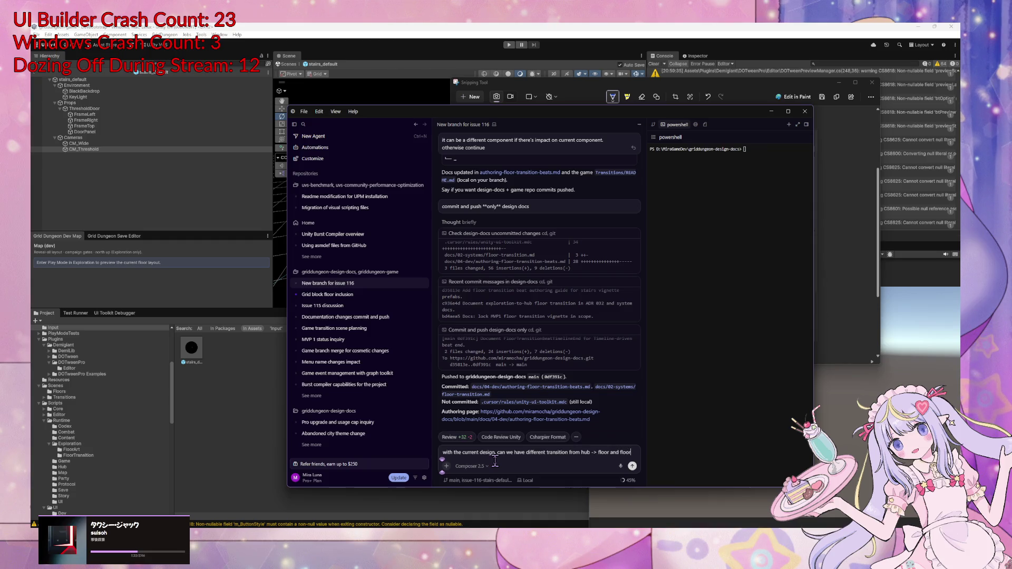
text(r?)
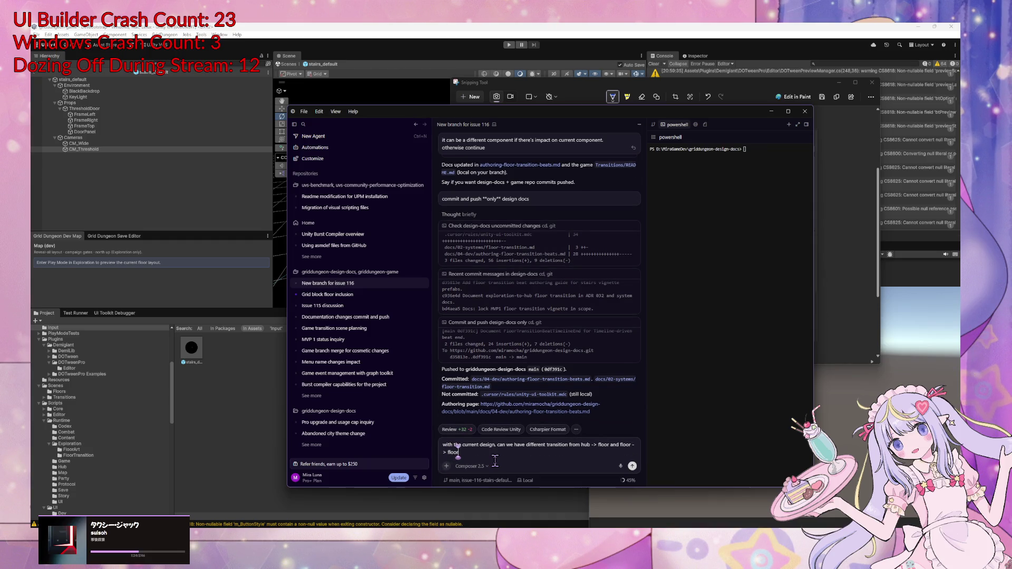
key(Return)
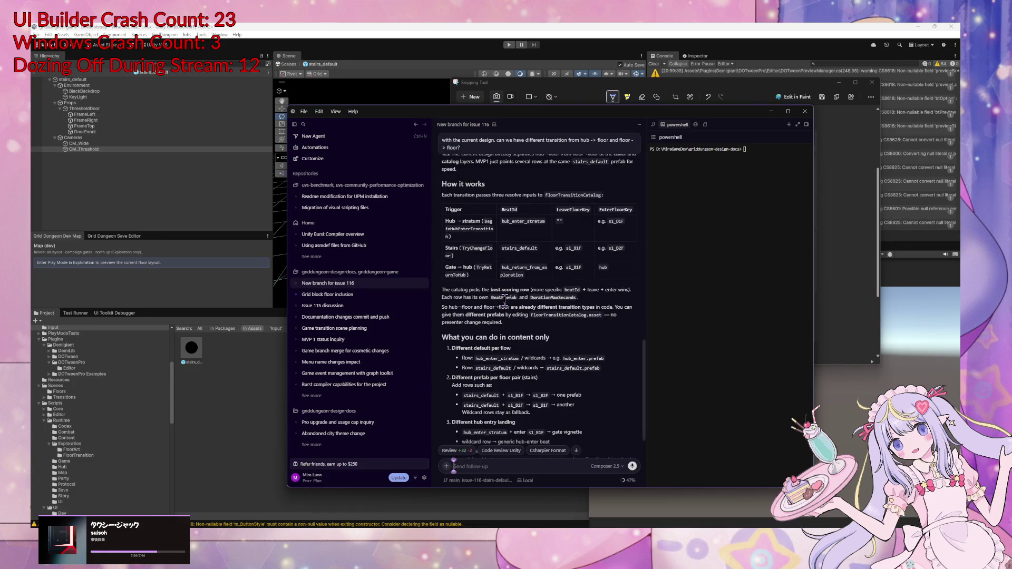
scroll(506, 301, down, 1)
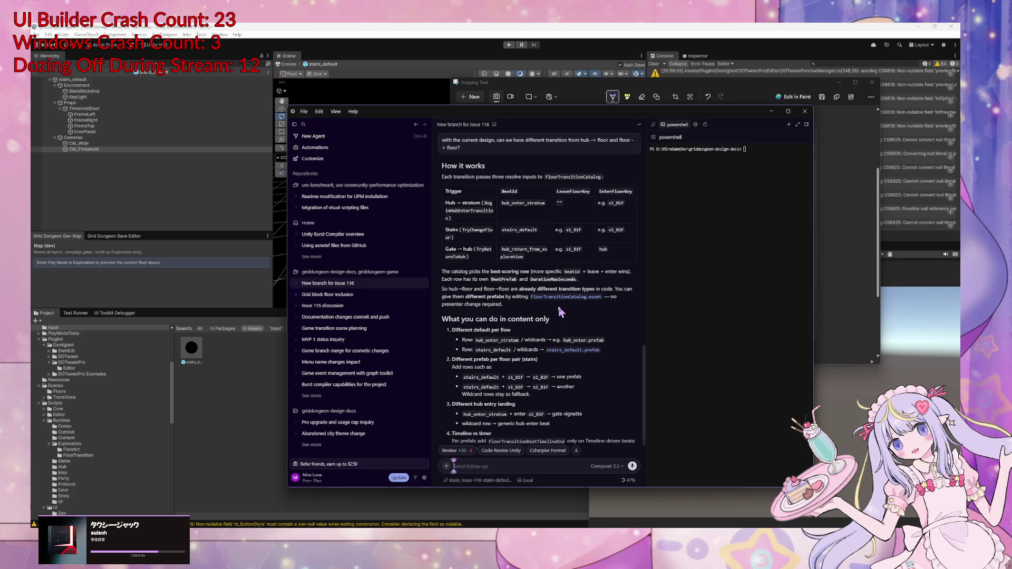
scroll(556, 311, down, 3)
scroll(548, 308, down, 4)
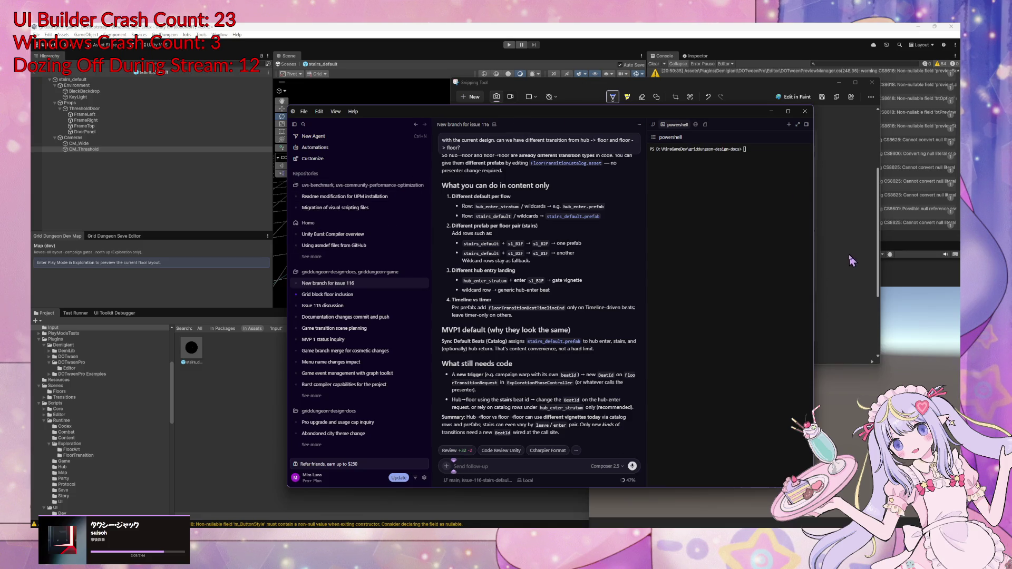
key(alt+Tab)
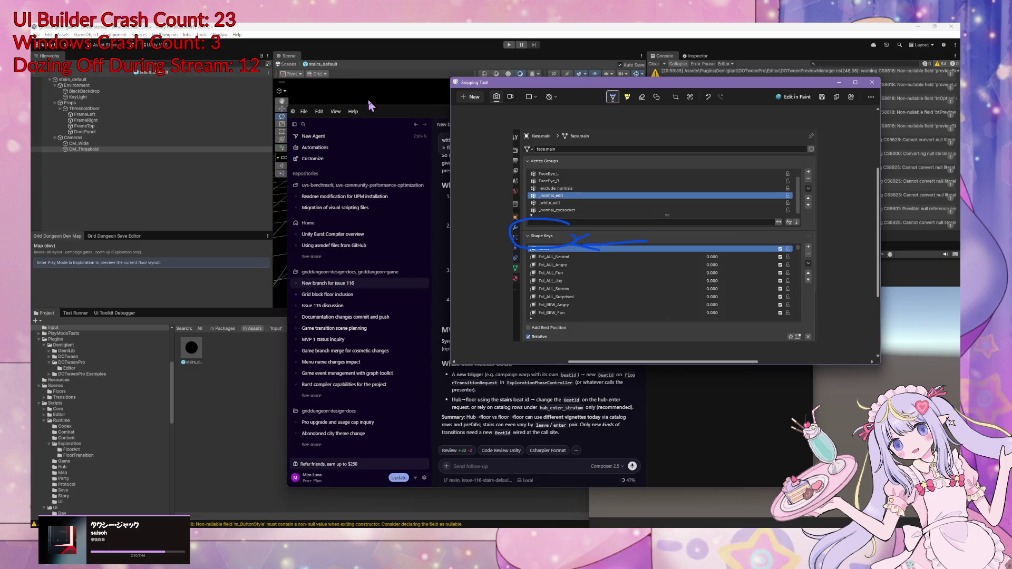
click(368, 108)
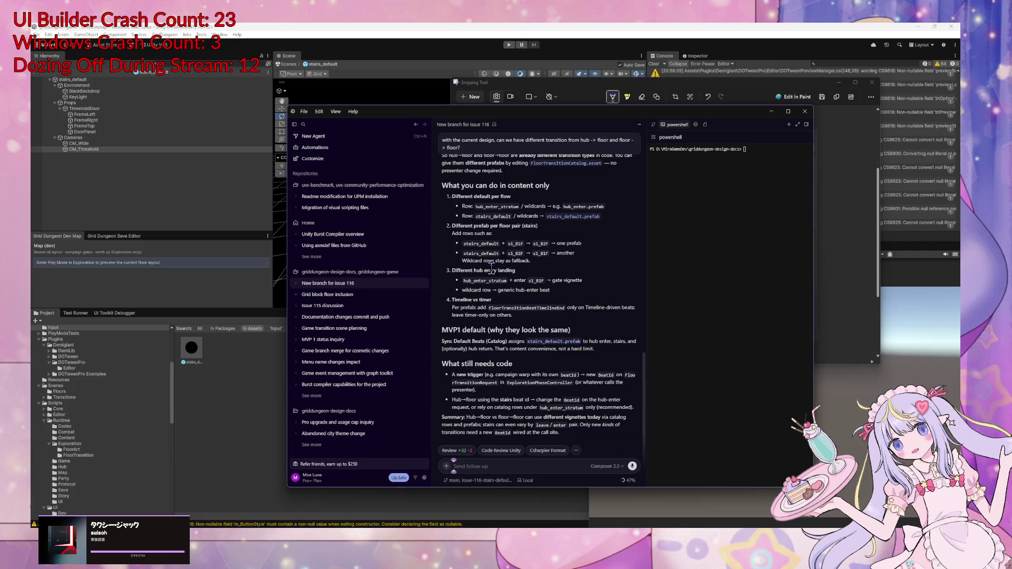
mouse_move(555, 451)
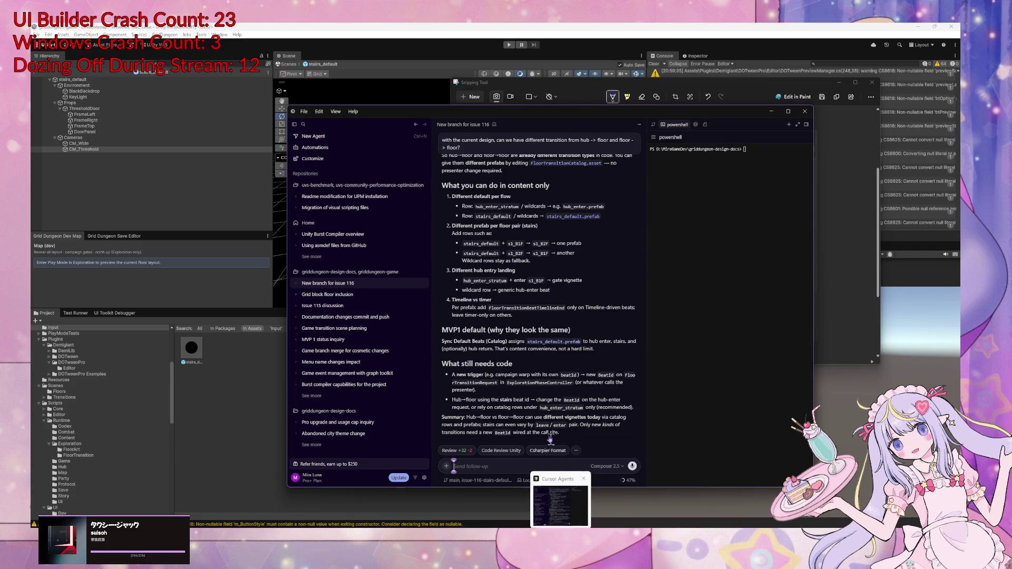
scroll(522, 389, up, 3)
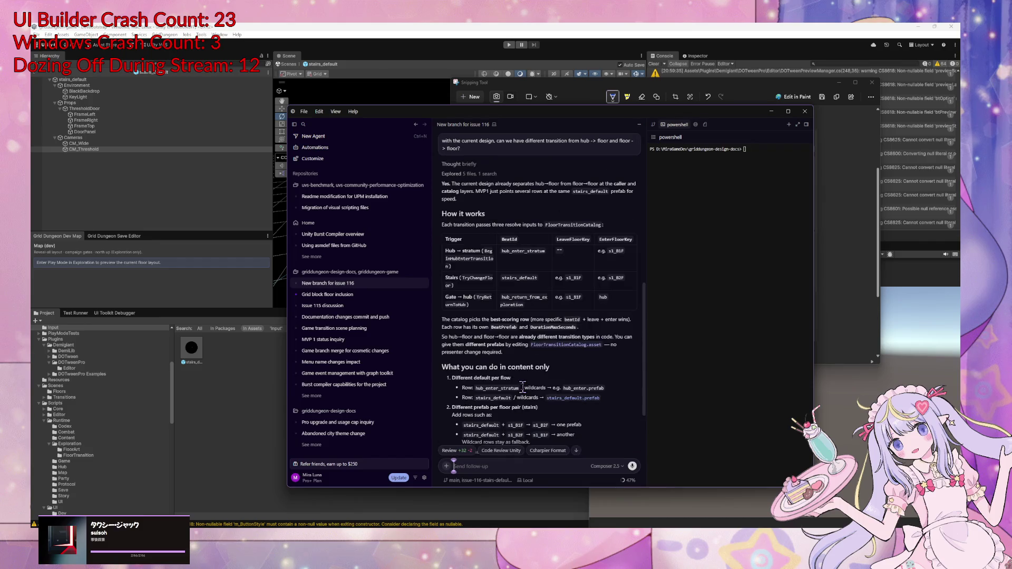
scroll(522, 390, down, 3)
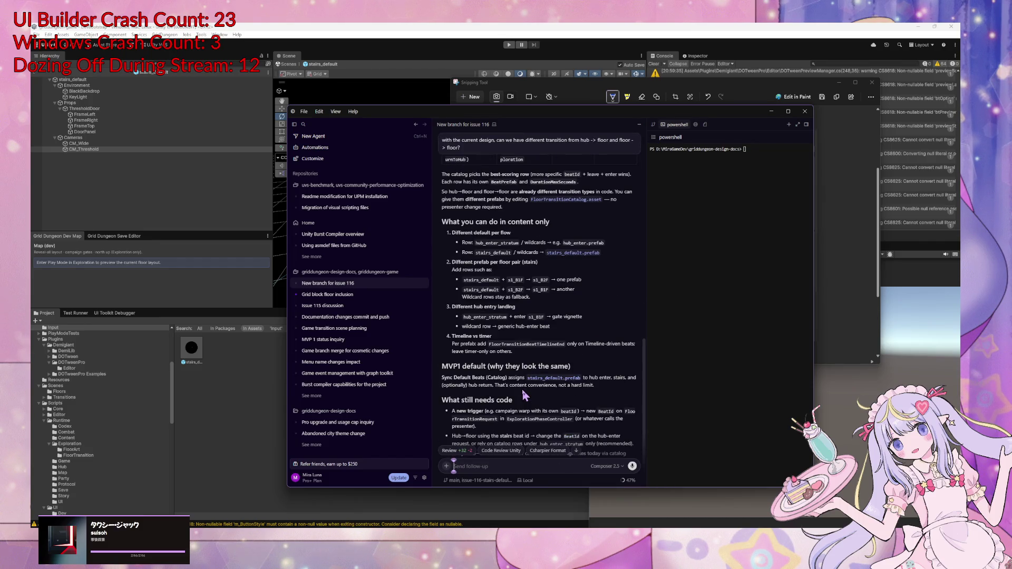
scroll(521, 388, down, 1)
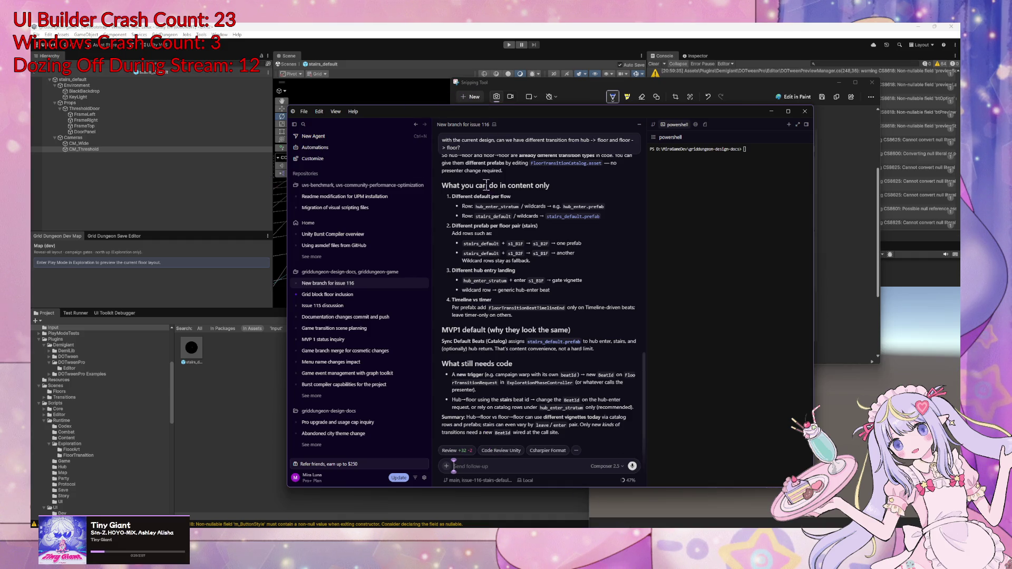
drag(481, 89, 633, 92)
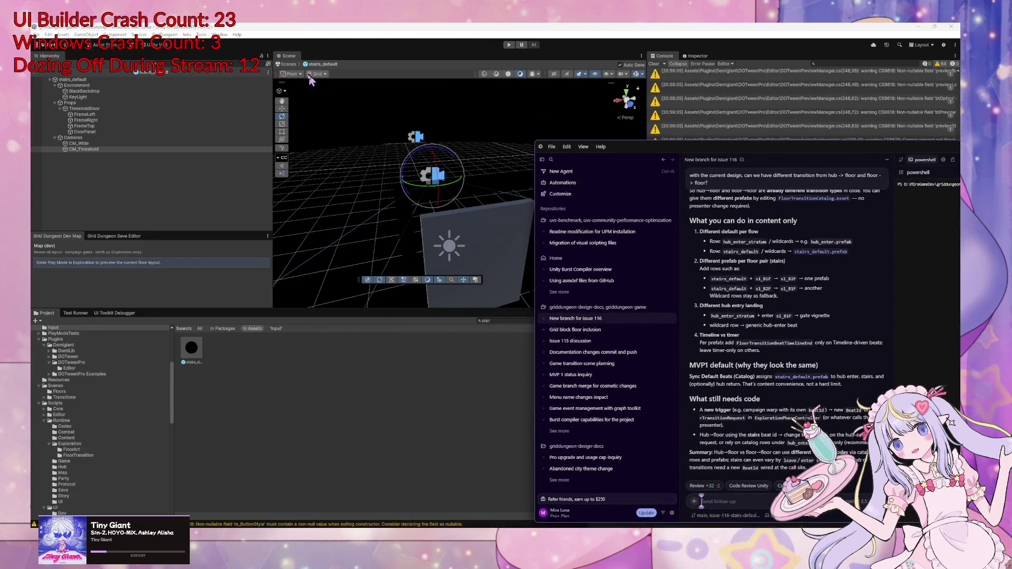
Back in Unity, exit the stairs prefab and enter Play Mode with Ctrl+P
click(301, 70)
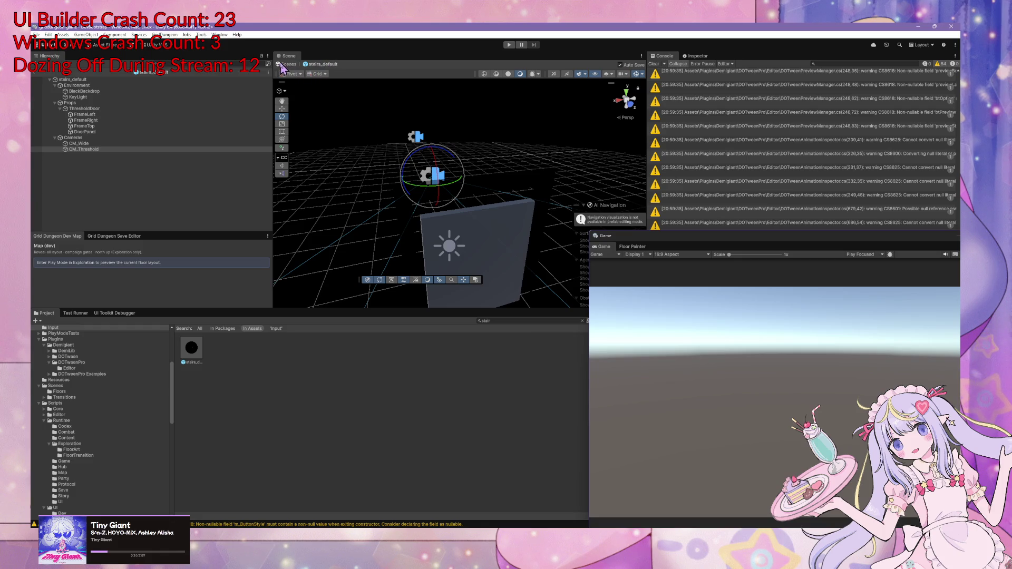
click(284, 70)
key(ctrl+p)
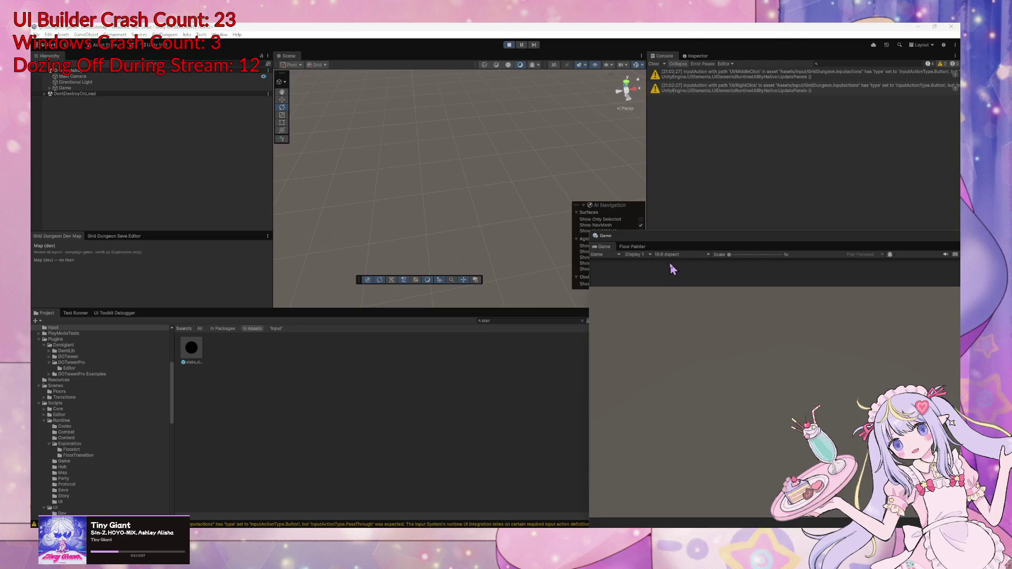
Move the Game window to the upper left and walk the party toward the building
drag(633, 236, 449, 132)
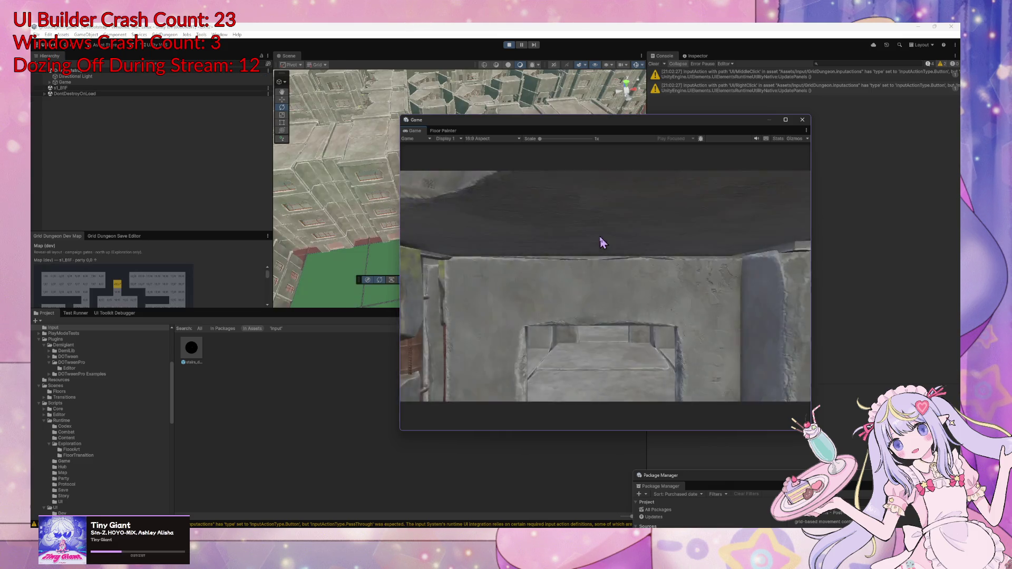
key(w)
key(d)
key(w)
key(w)
key(w)
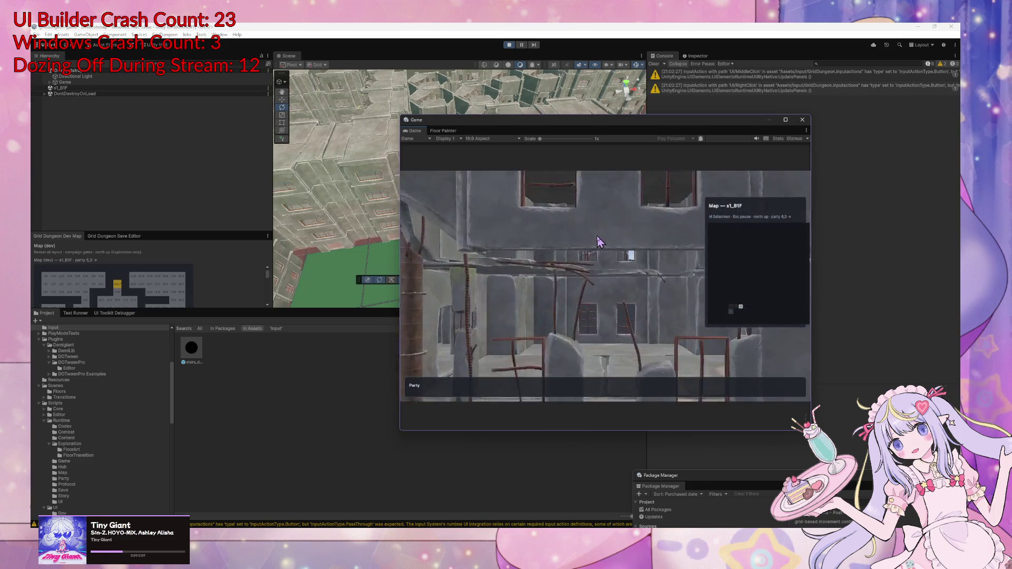
key(w)
key(w)
key(w)
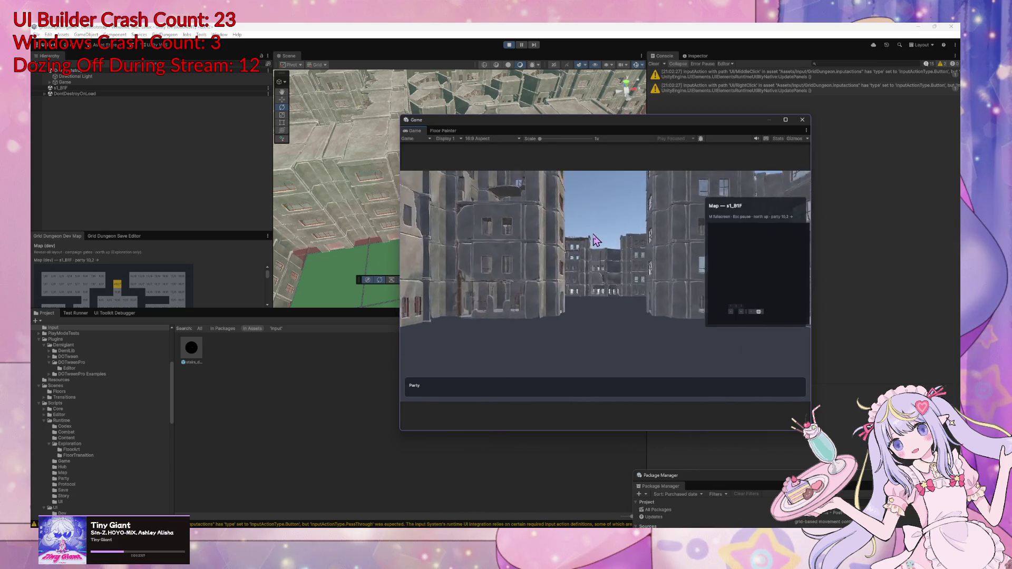
key(w)
key(w)
key(a)
key(w)
key(w)
key(w)
Walk the party down the street, dismiss the Navigator message and step onto the stairs
key(a)
key(w)
key(d)
key(w)
key(w)
key(w)
key(d)
key(d)
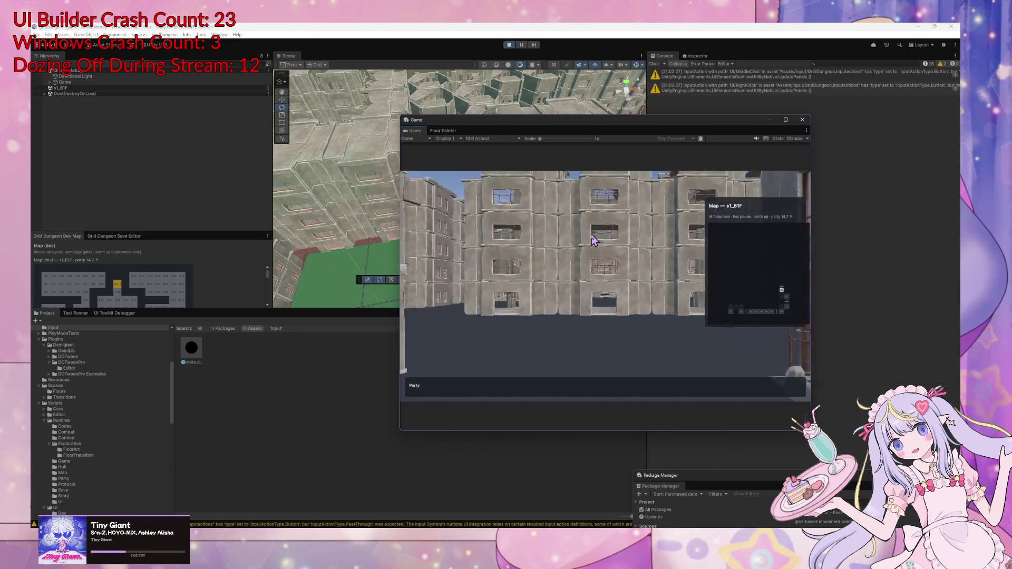
key(d)
key(d)
key(w)
key(w)
key(w)
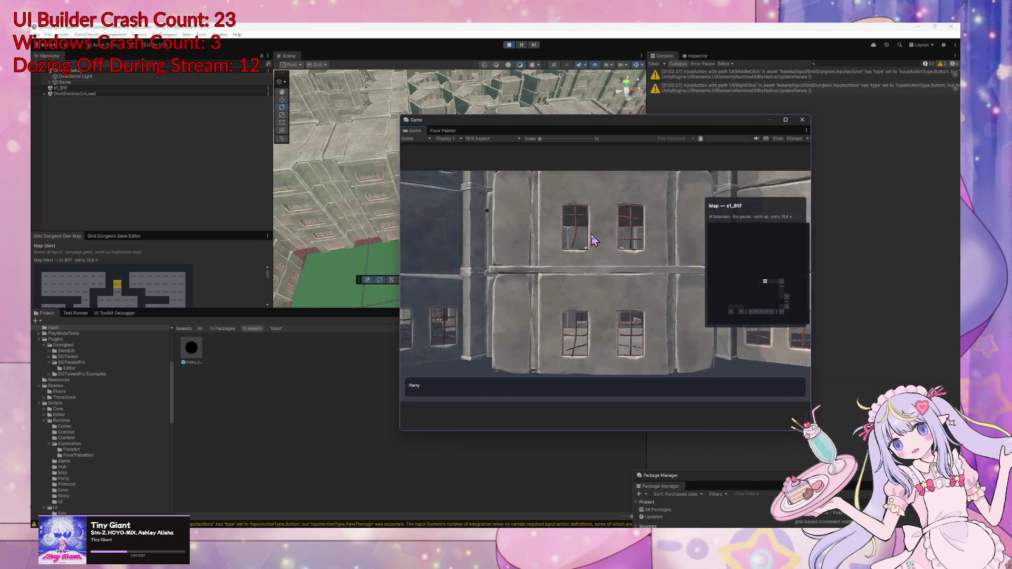
key(z)
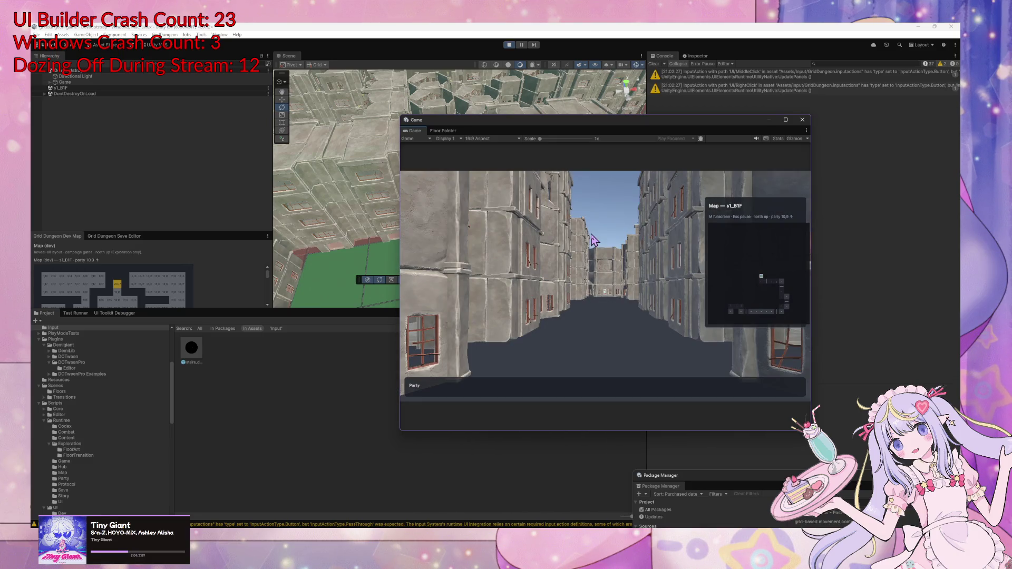
key(w)
key(w)
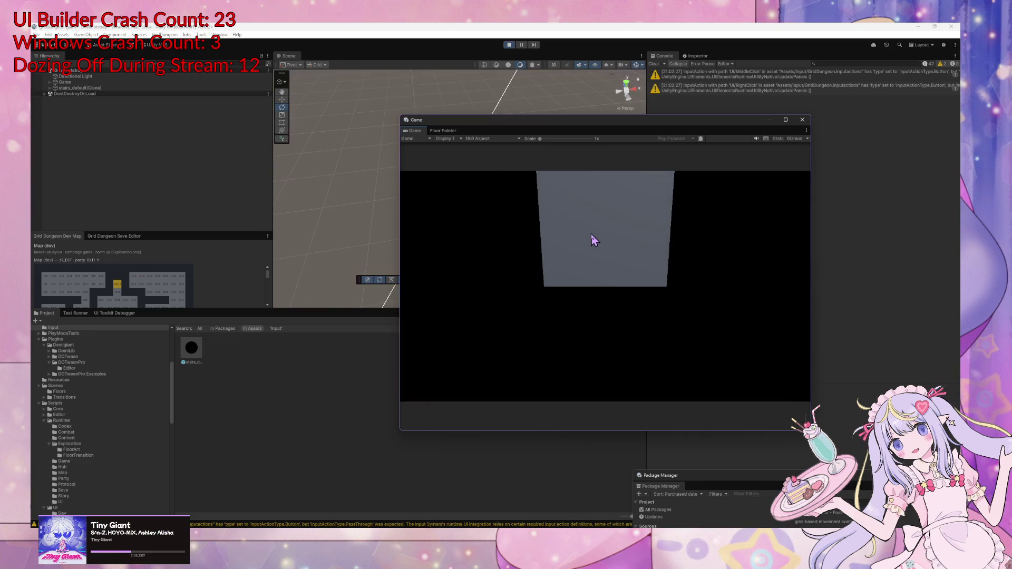
Close the Explorers Guild panel and choose Enter Stratum from the town menu
key(Return)
key(Up)
key(Up)
key(Return)
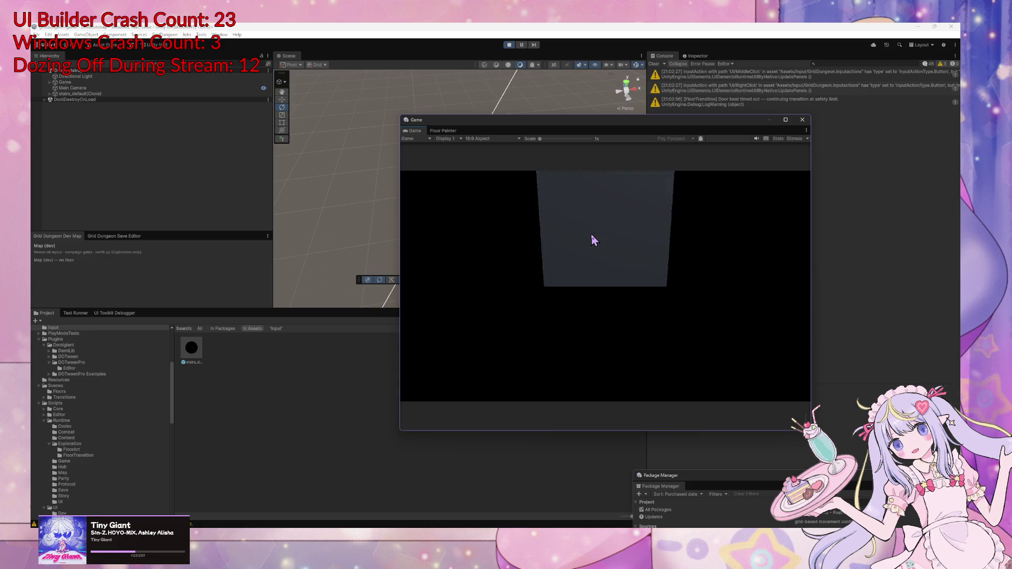
Walk forward, defeat the dire_slime with Attack orders, and step onto the stairs
key(Up)
key(Up)
key(Up)
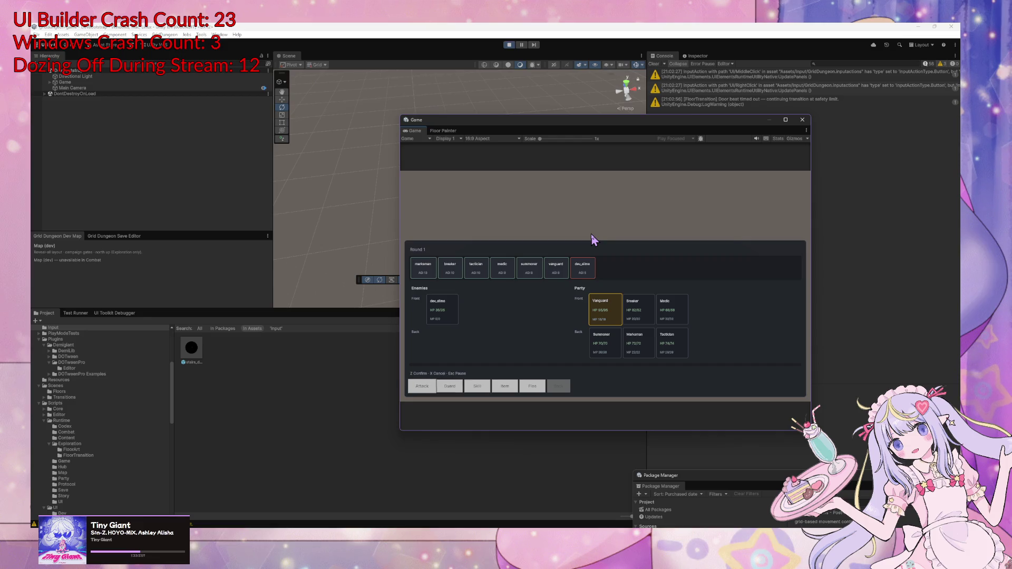
key(z)
key(z)
key(z)
key(z)
key(z)
key(z)
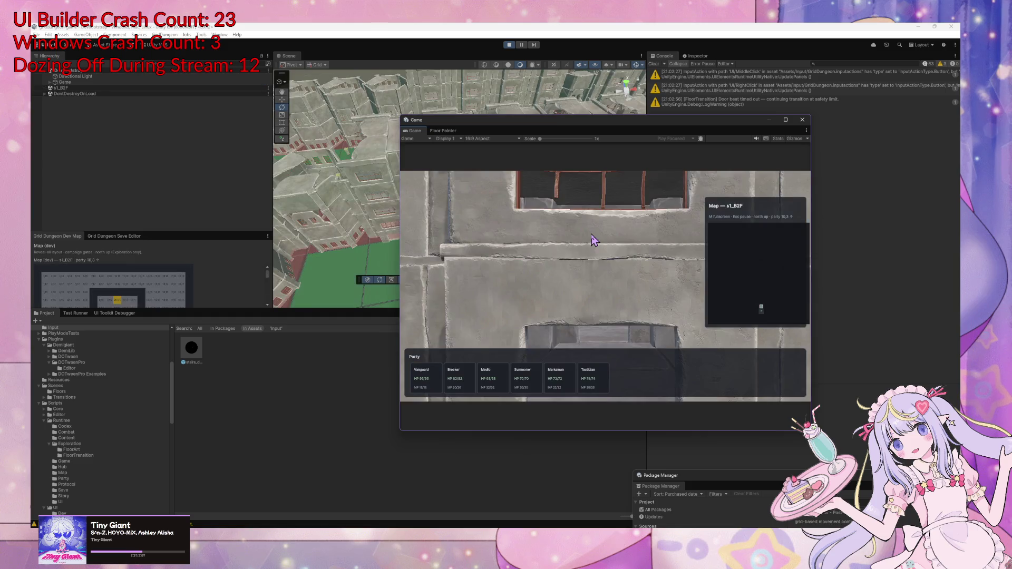
key(w)
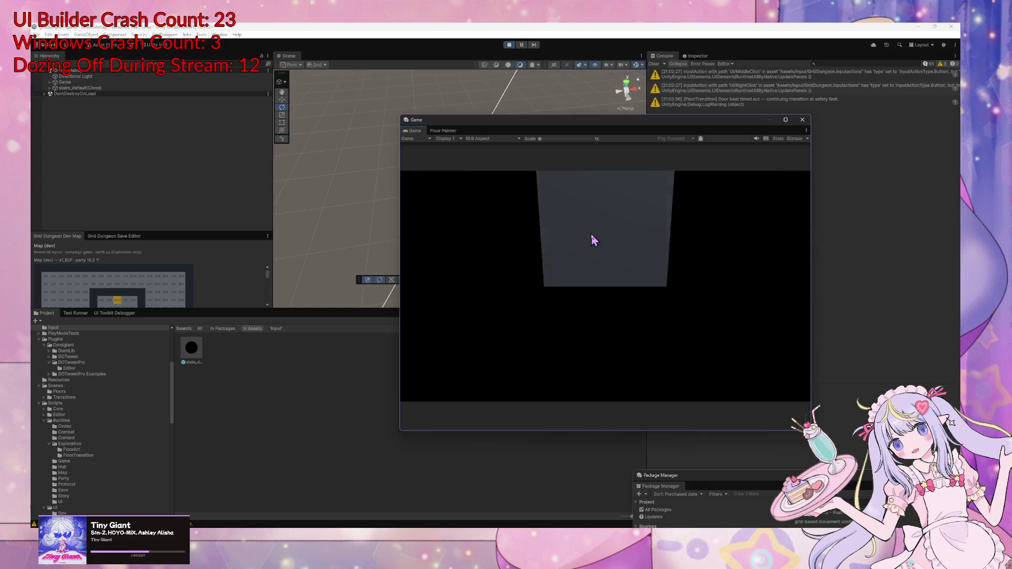
Focus the game, continue into the dungeon, and widen the Game window by dragging its left edge
click(611, 264)
key(w)
drag(399, 209, 272, 209)
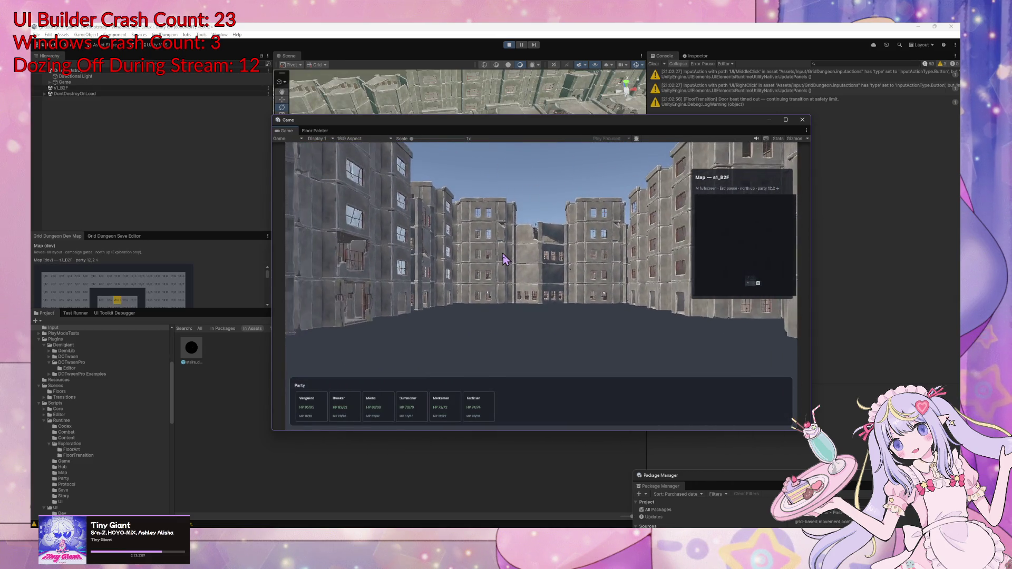
Win the slime fights by queuing Attack orders and confirming Medic's target, then step forward
key(z)
key(z)
key(z)
key(z)
key(z)
key(z)
key(z)
key(z)
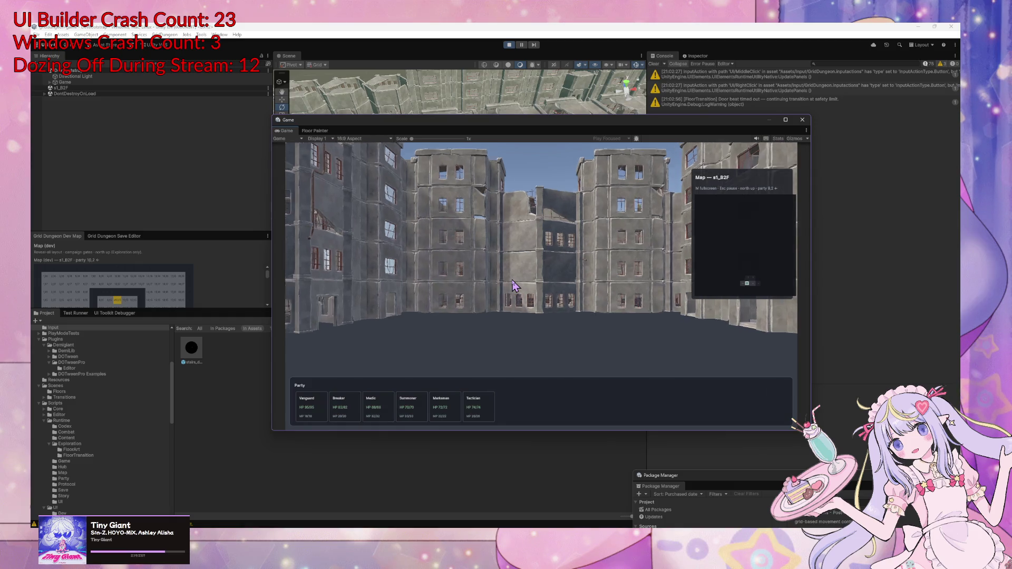
key(z)
key(z)
key(z)
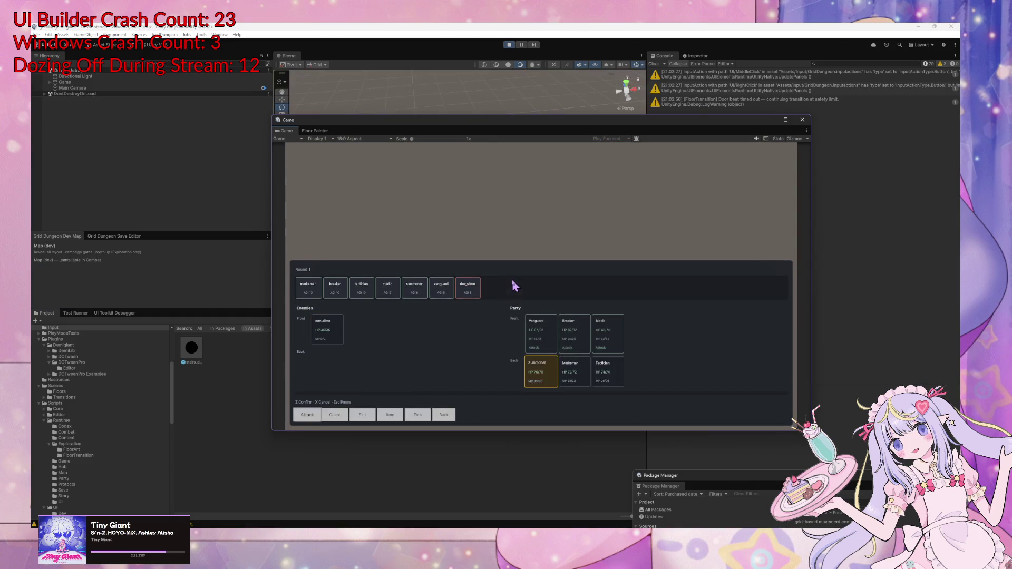
key(z)
key(z)
key(z)
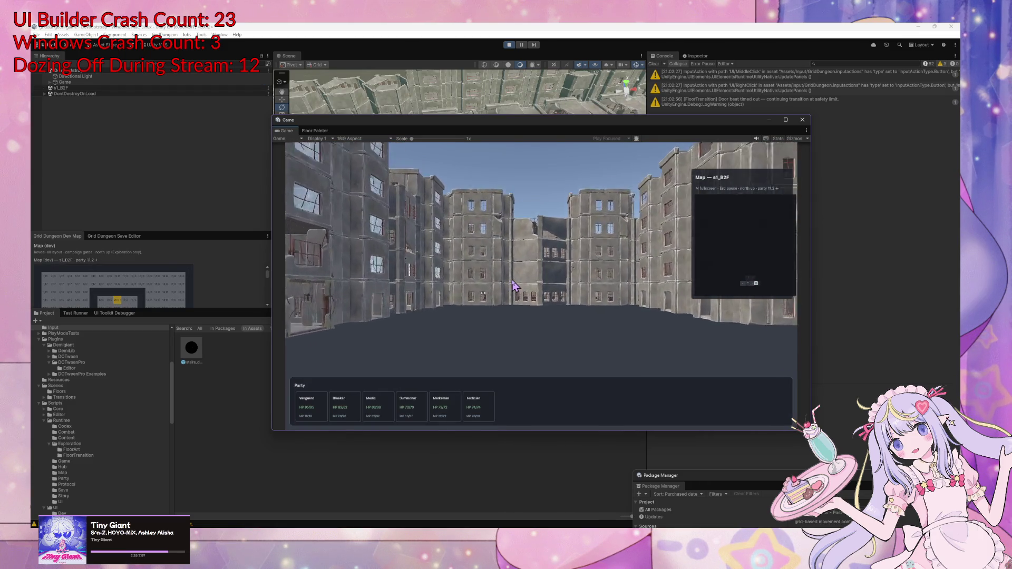
key(w)
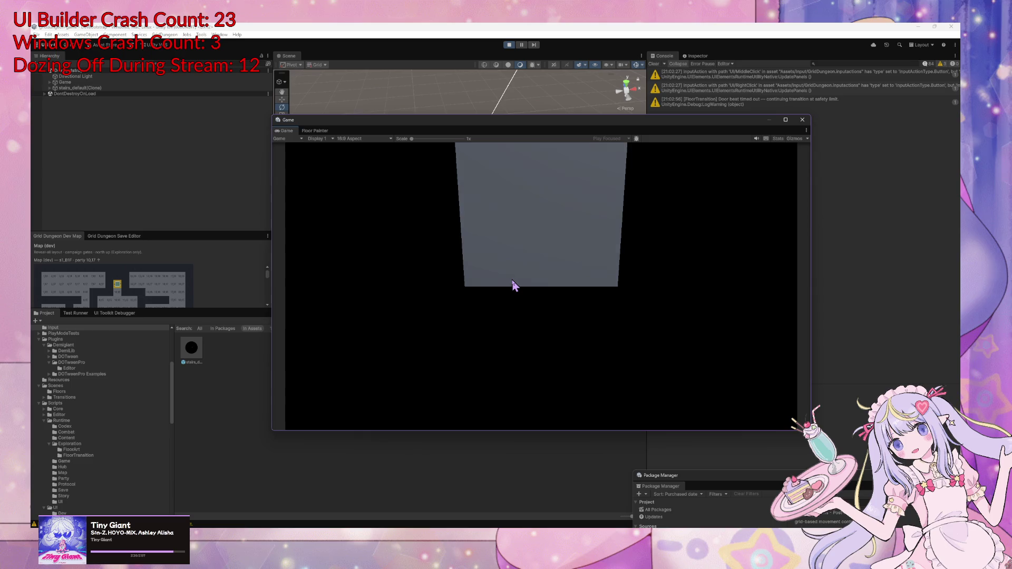
Turn and walk the party along the street, then win the combat with Attack orders
key(e)
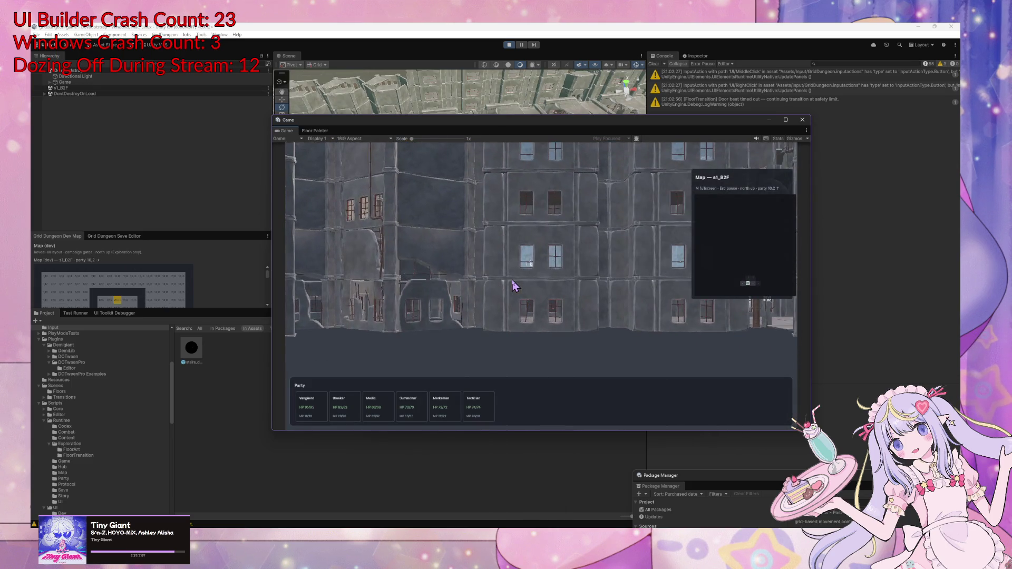
key(e)
key(e)
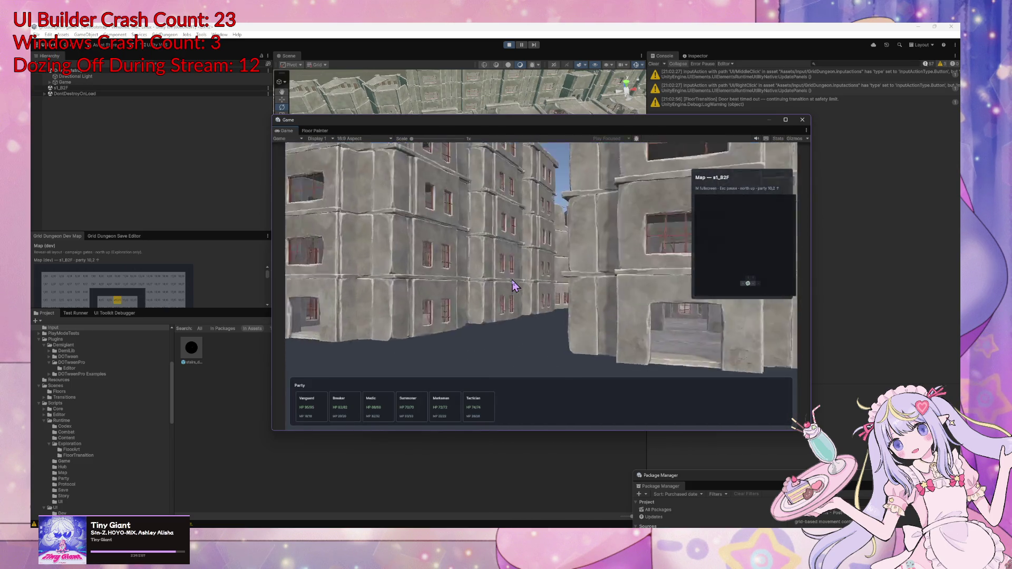
key(a)
key(w)
key(w)
key(w)
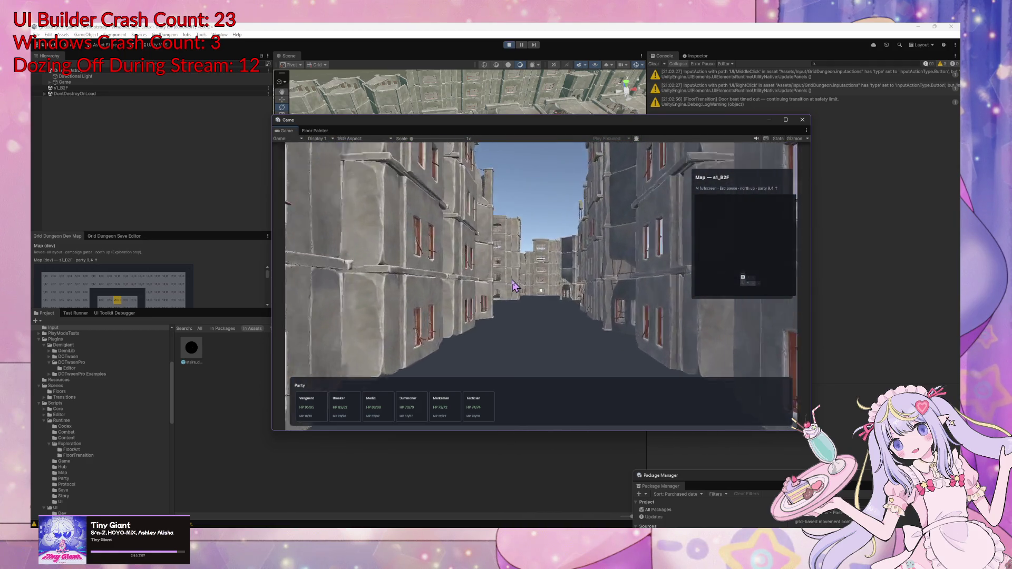
key(z)
key(z)
key(z)
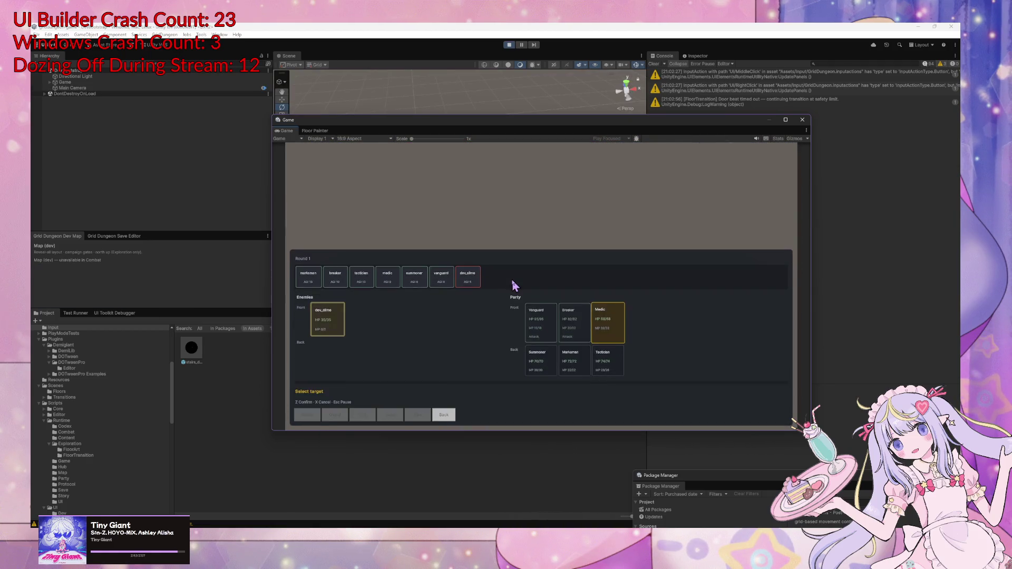
key(z)
key(z)
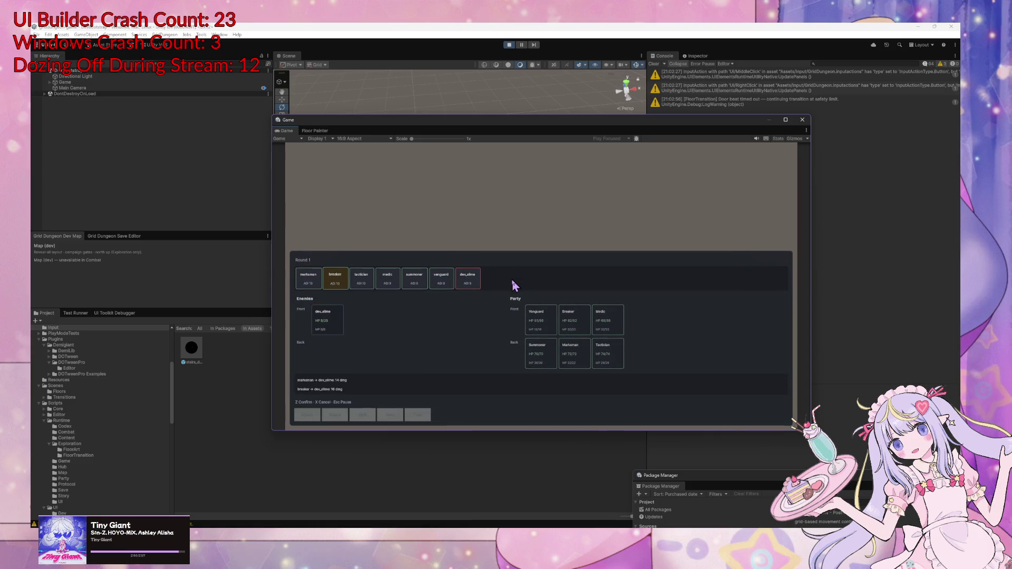
Walk into the floor transition, advance down the long street, and stop the playtest
key(a)
key(a)
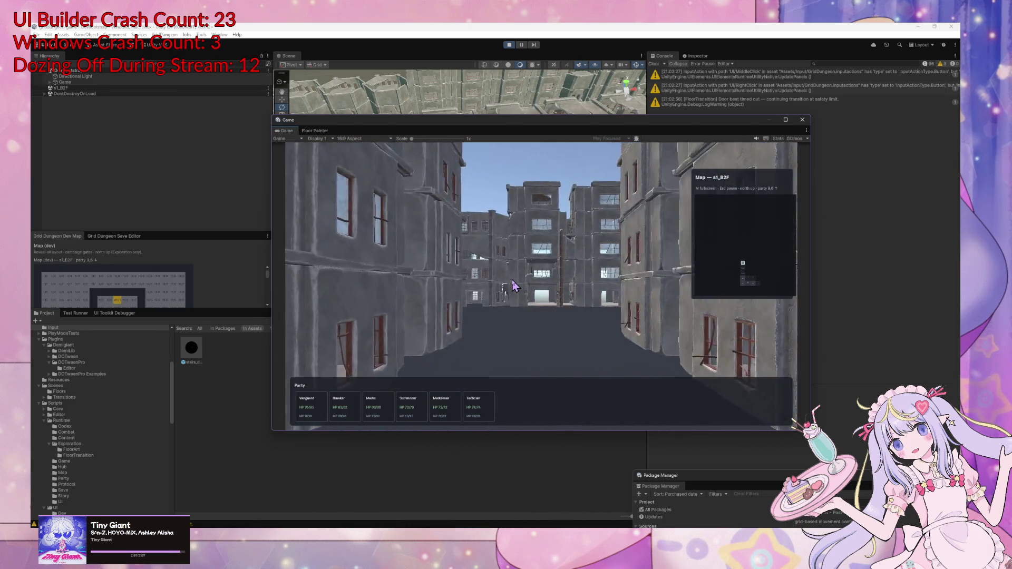
key(a)
key(w)
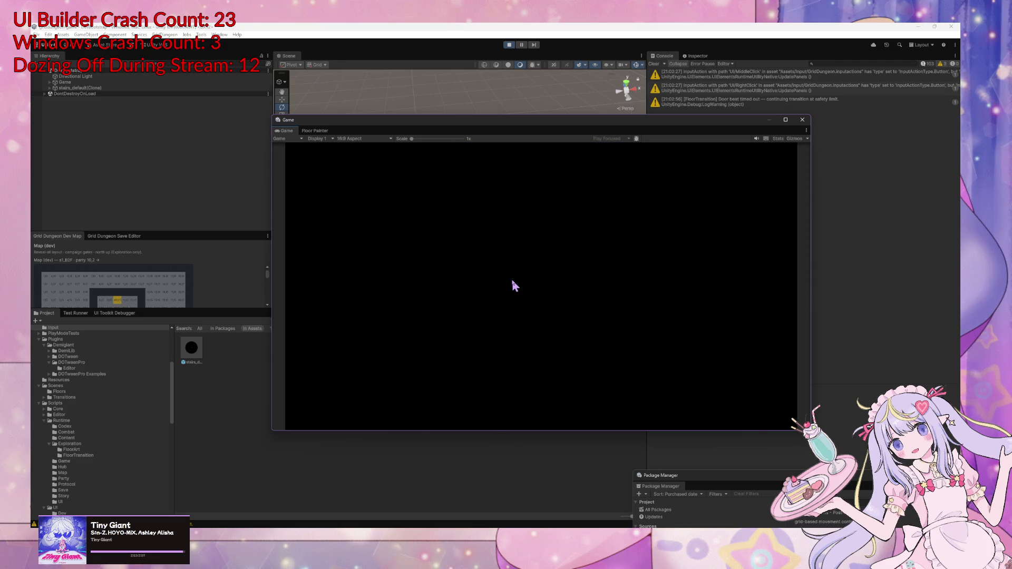
key(a)
key(a)
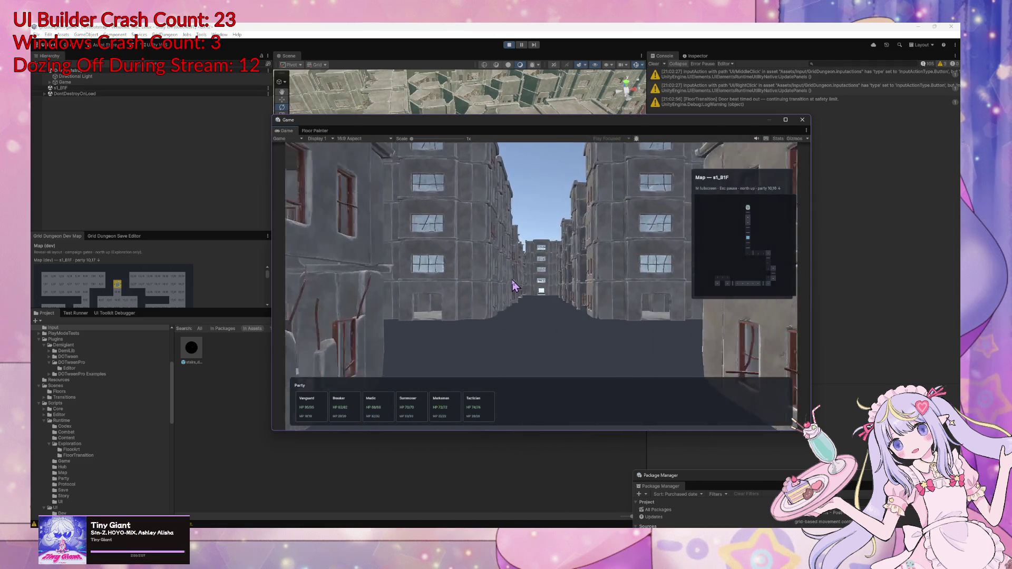
key(w)
key(w)
key(w)
key(w)
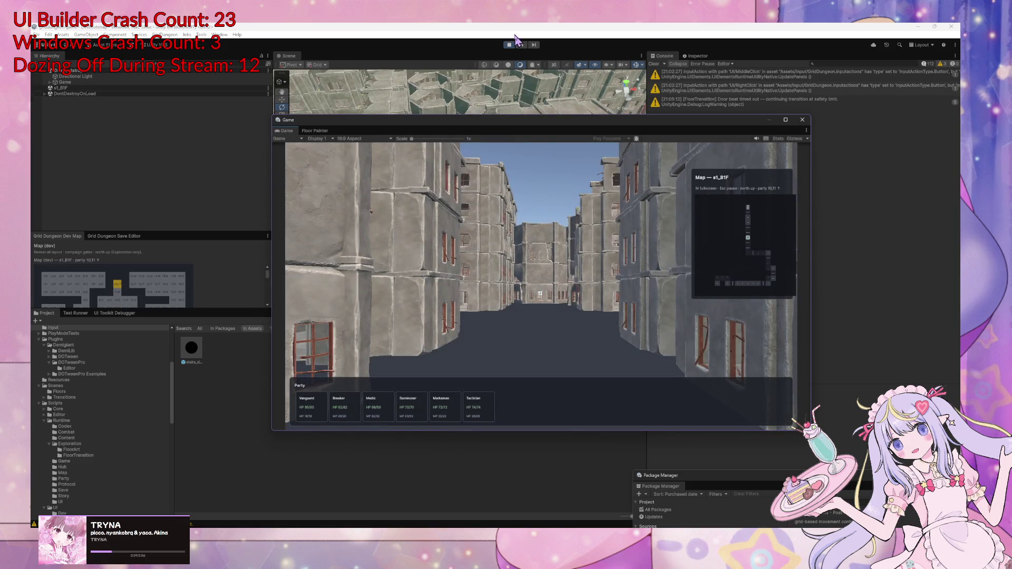
click(510, 45)
Switch to Cursor and start a follow-up message in the agent chat
key(alt+Tab)
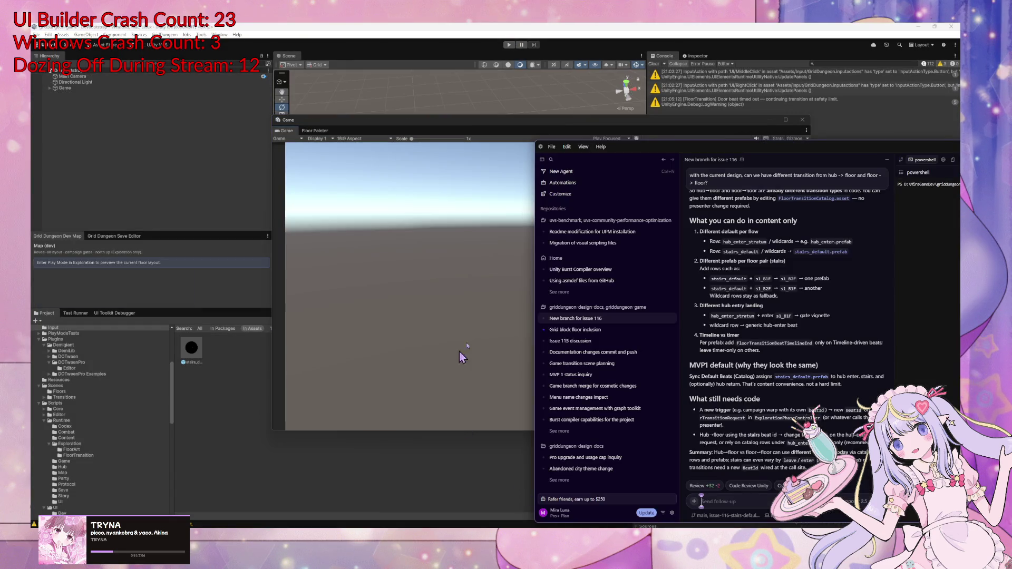
text(with th)
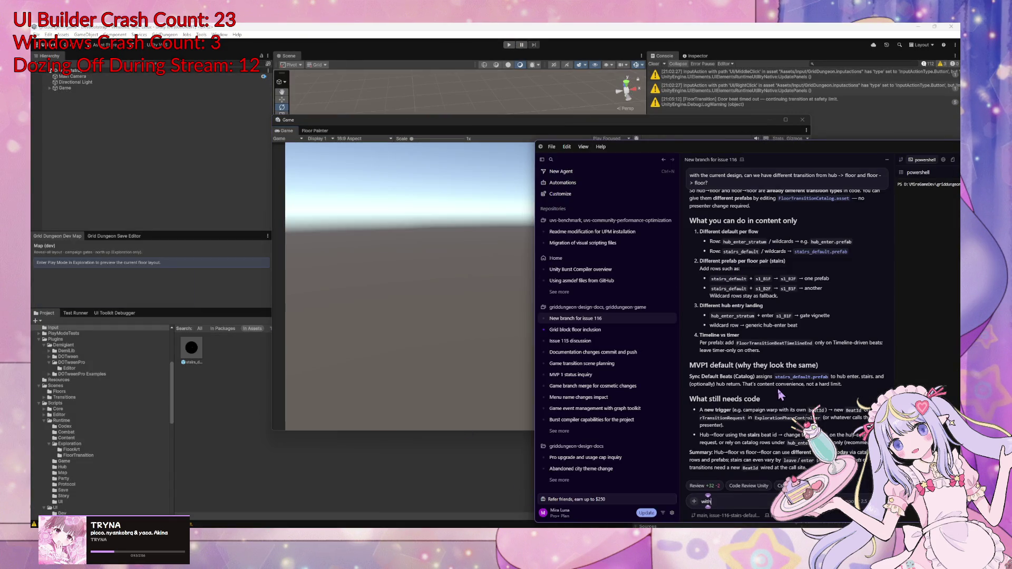
scroll(777, 390, up, 5)
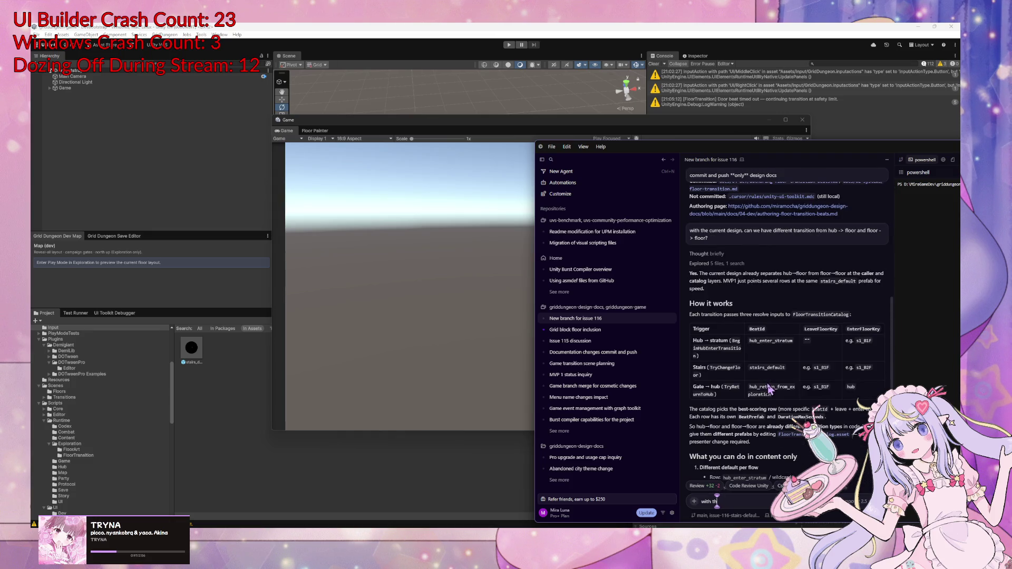
scroll(769, 389, down, 10)
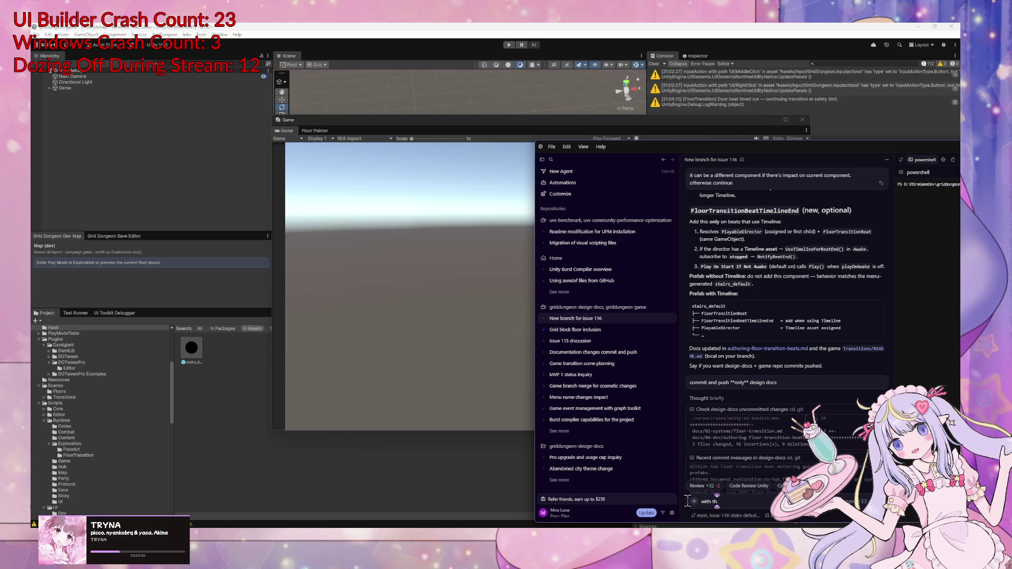
text(let's go back)
text( to)
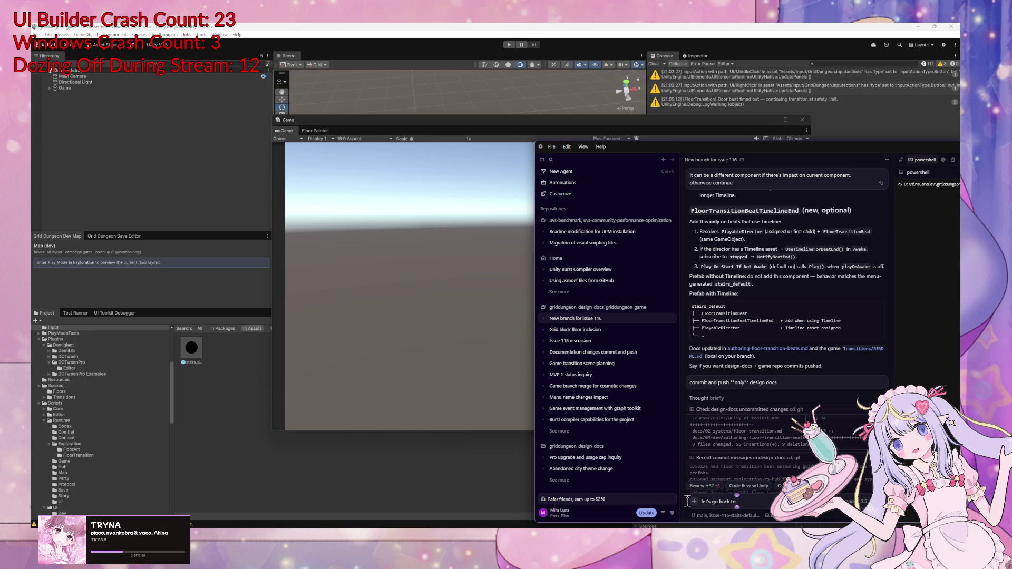
text(h)
text( playable directio)
Send the question about the timeline finishing before the level has loaded
click(688, 500)
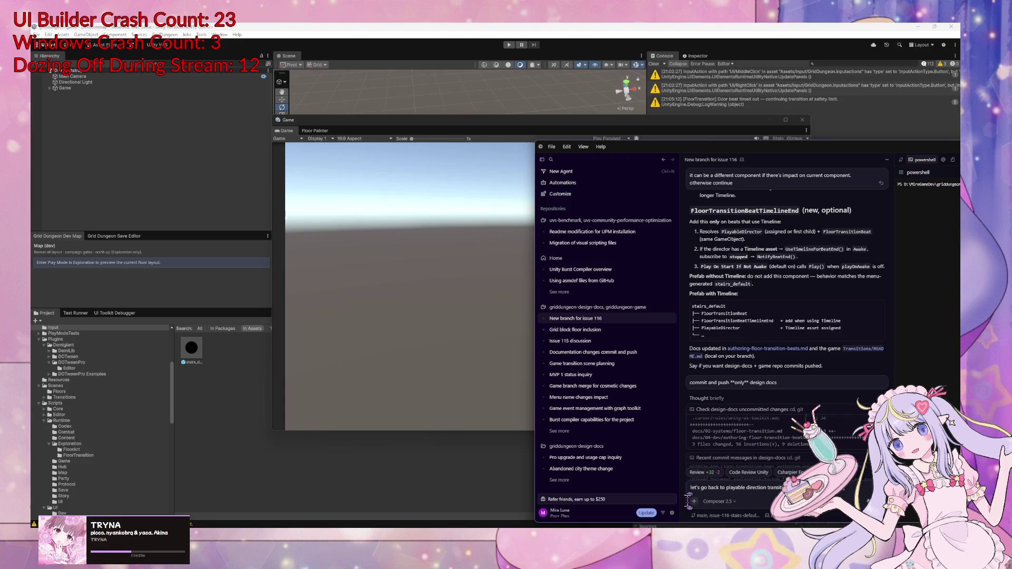
text(io at happ)
text(n)
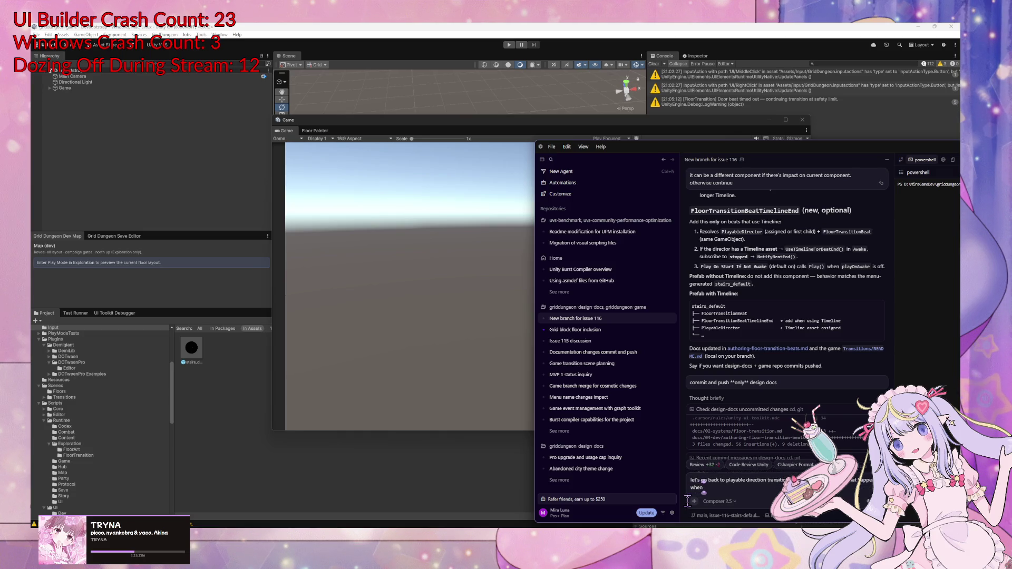
text(ed when play)
key(BackSpace)
key(BackSpace)
key(BackSpace)
text(timeline finishes fp)
key(BackSpace)
key(BackSpace)
text(play)
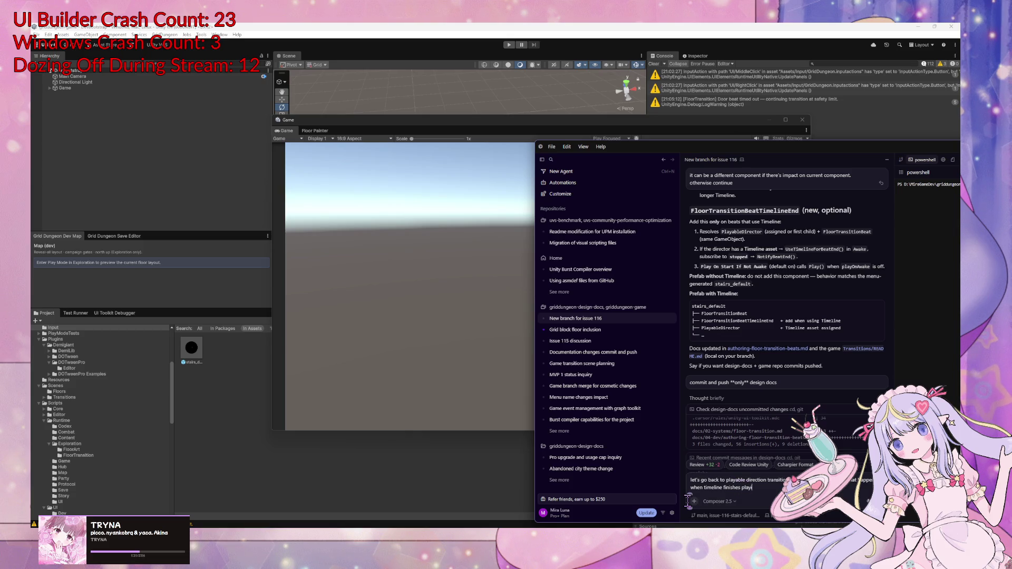
text(ing but le)
text(vel i)
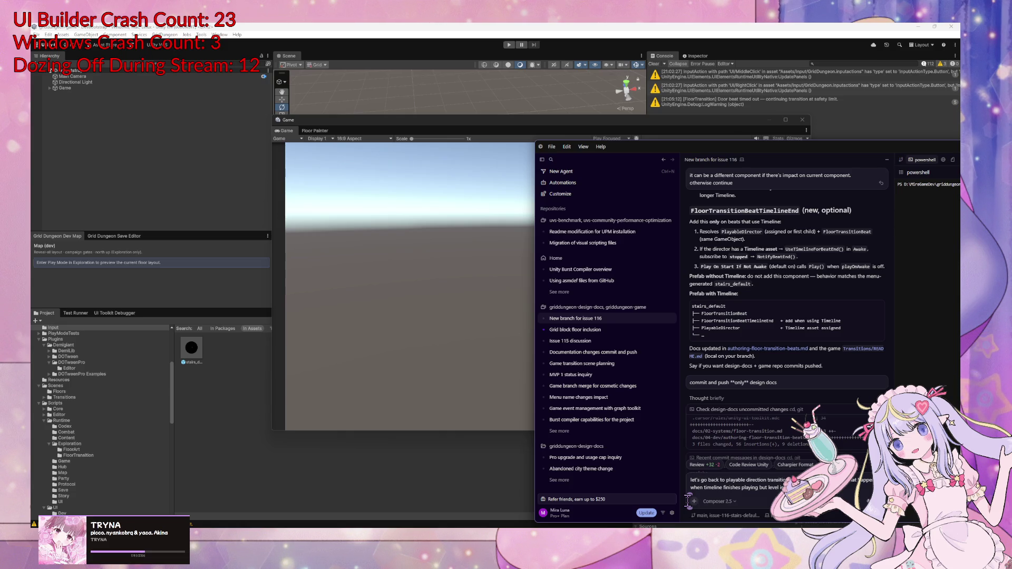
key(Return)
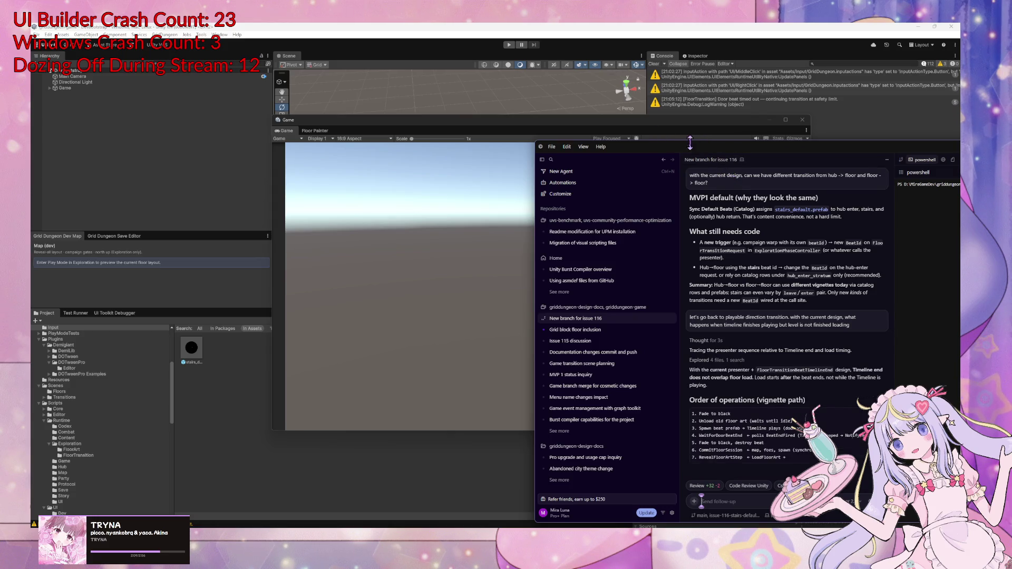
drag(706, 148, 495, 109)
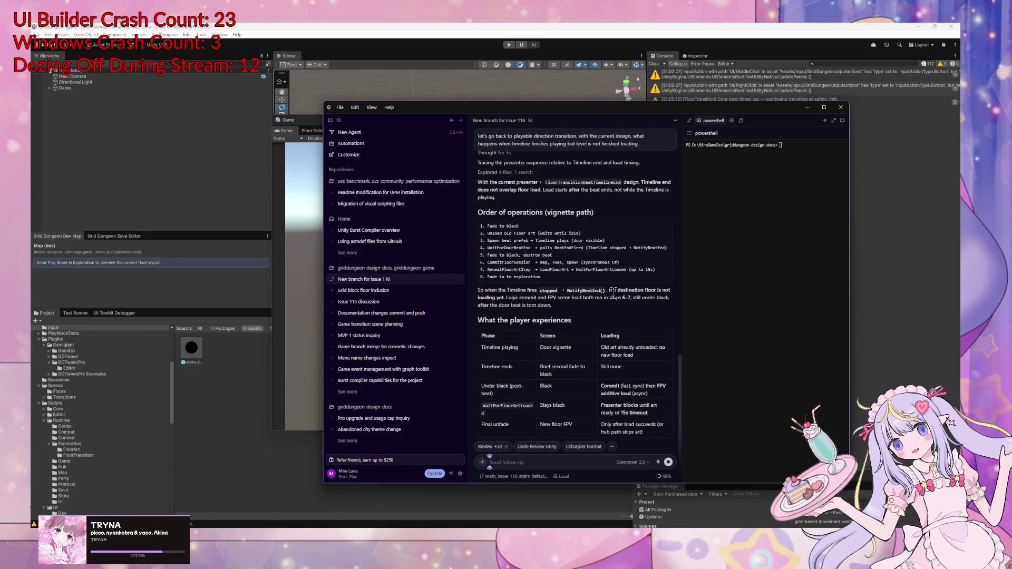
Read the reply on commit and scene-load timing, highlighting the 'Timeline ends' row
drag(506, 298, 635, 310)
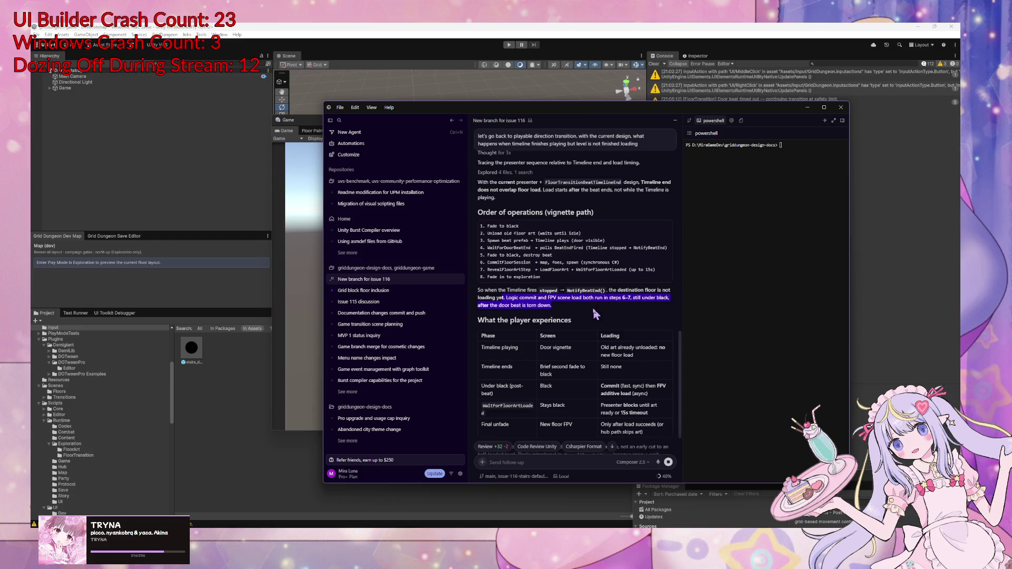
click(643, 309)
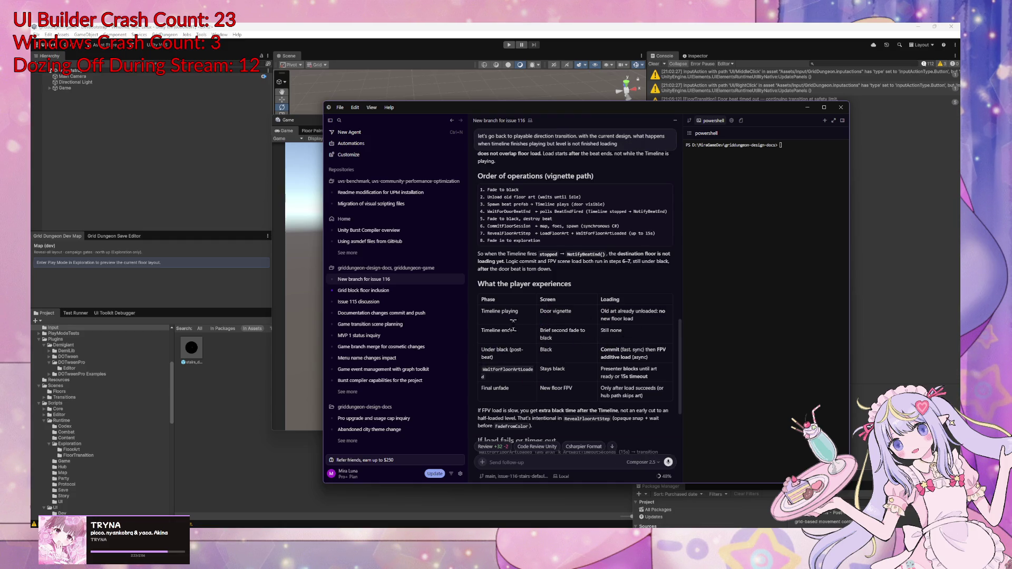
triple_click(482, 330)
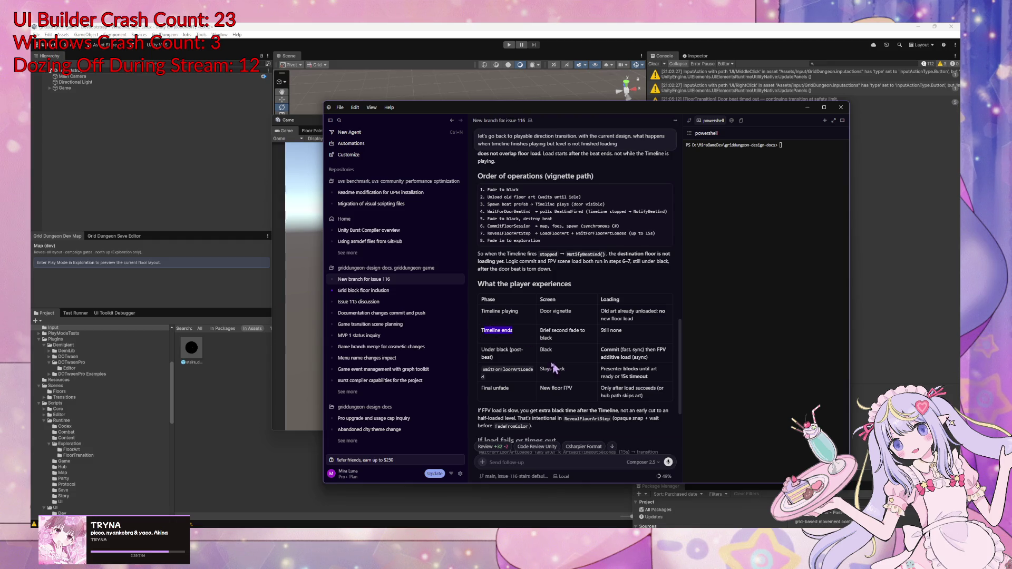
click(509, 356)
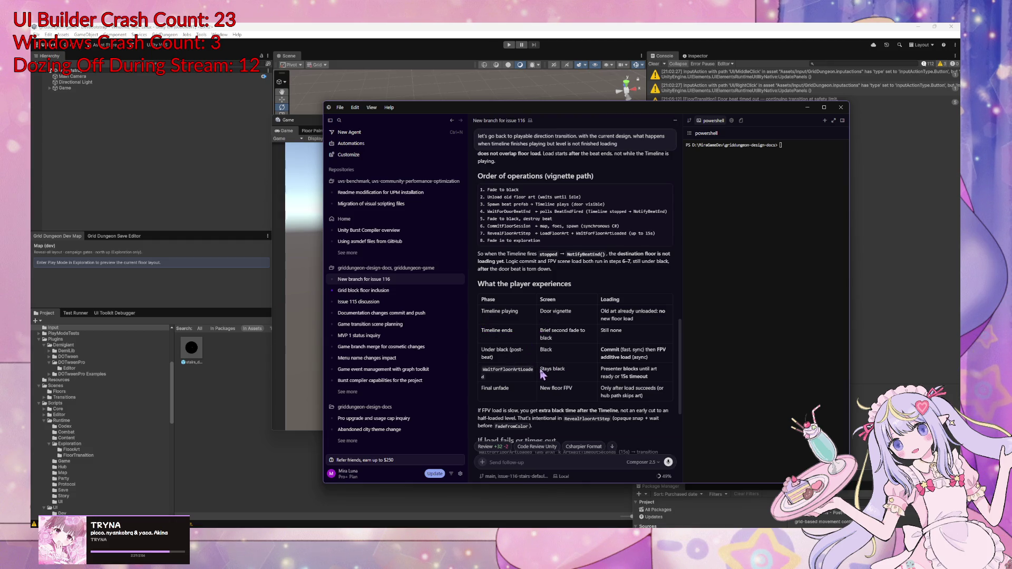
scroll(563, 272, down, 1)
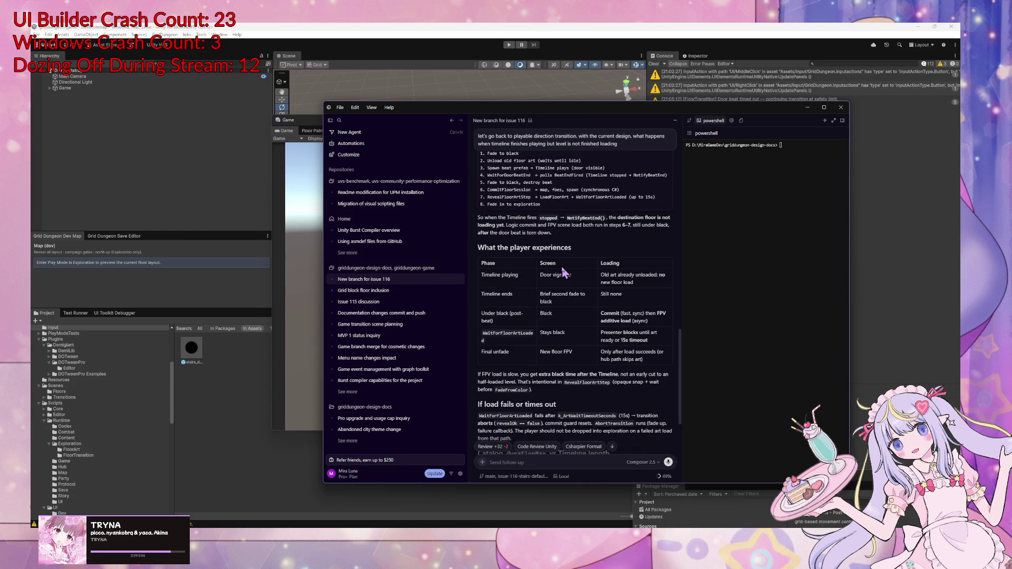
scroll(563, 271, up, 1)
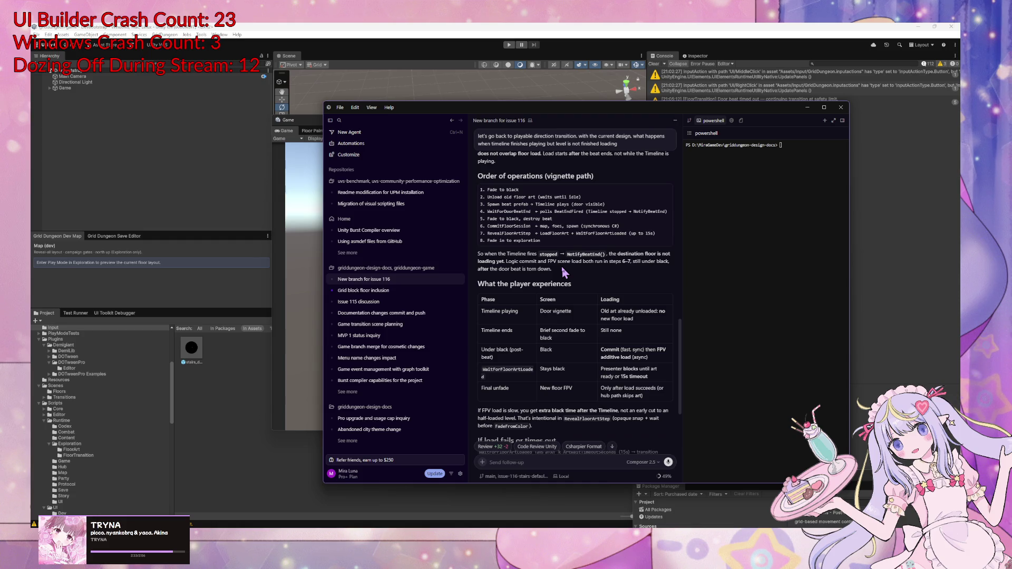
scroll(562, 268, down, 2)
scroll(562, 272, down, 2)
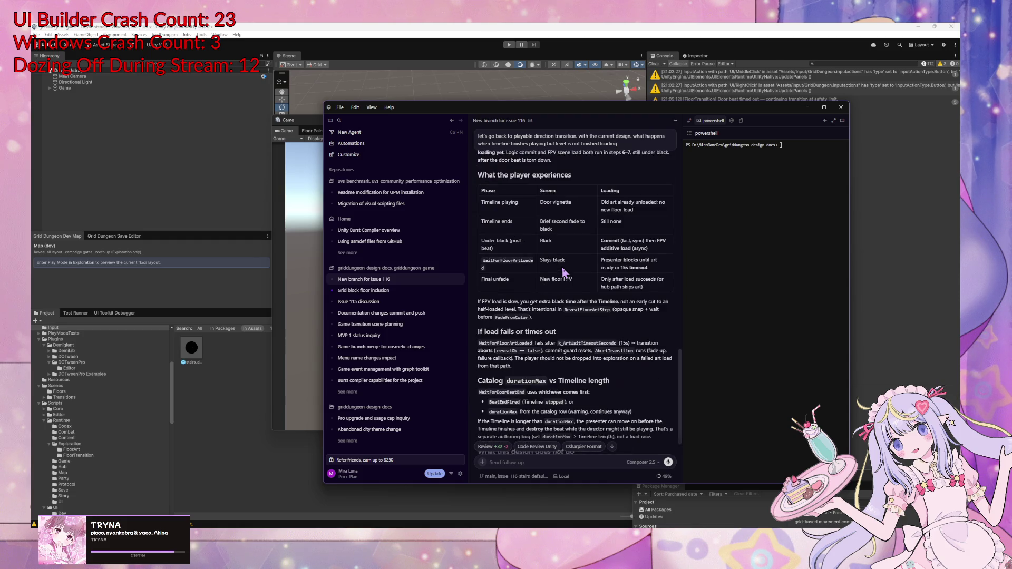
scroll(579, 320, up, 1)
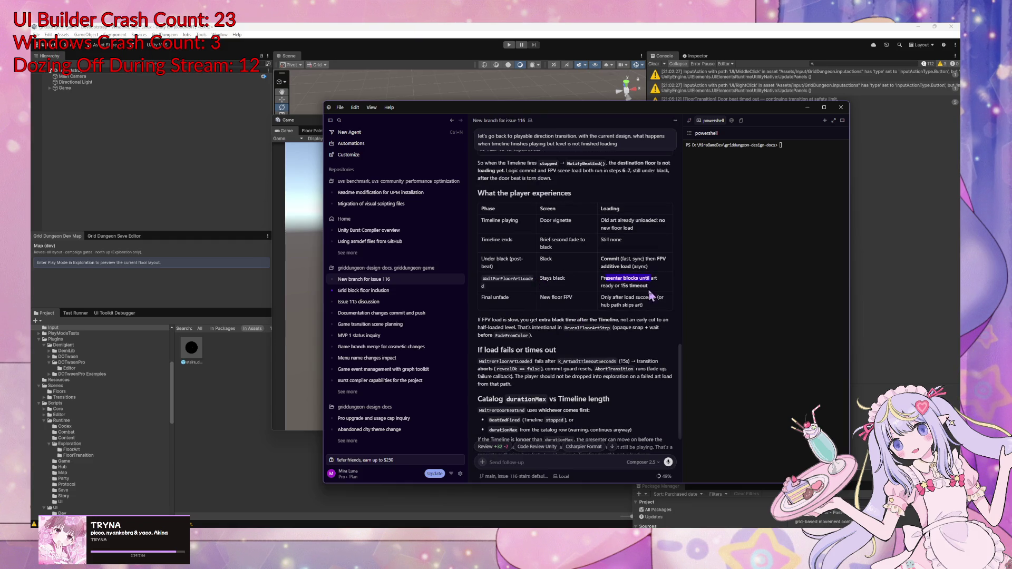
Read on to the Practical takeaway, highlighting 'skips art' and the takeaway paragraph
drag(621, 305, 650, 314)
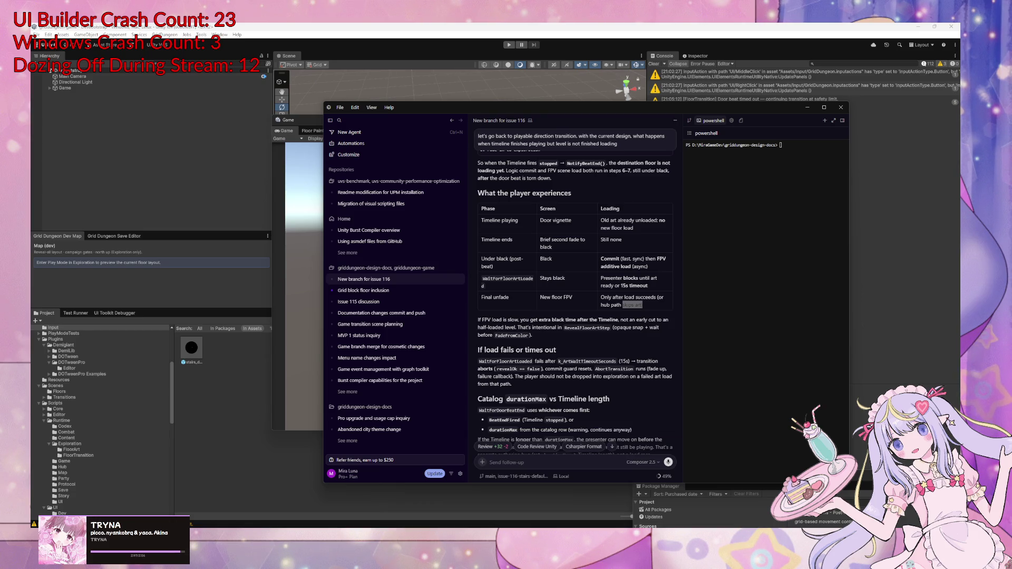
scroll(547, 301, down, 3)
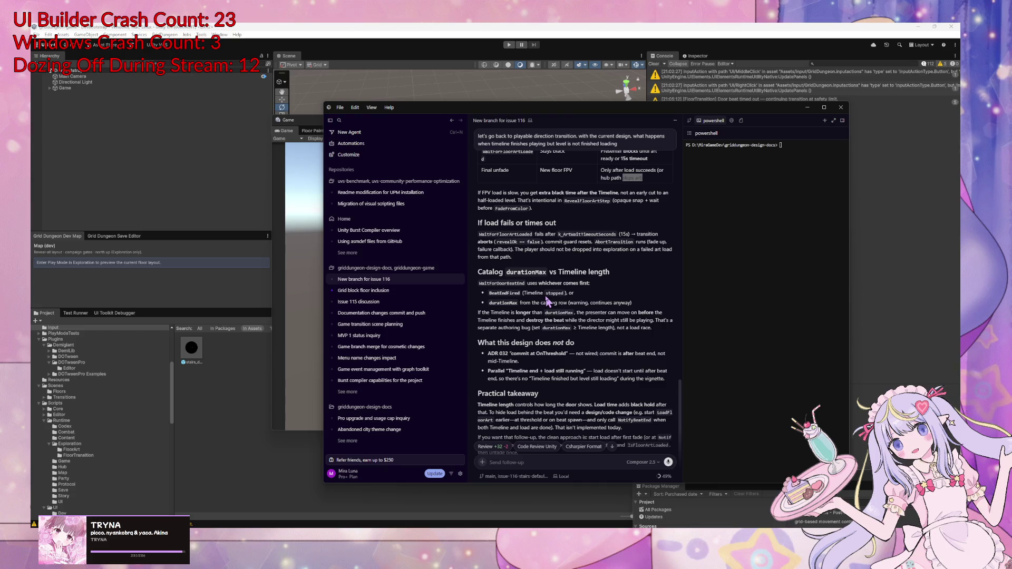
scroll(548, 302, down, 1)
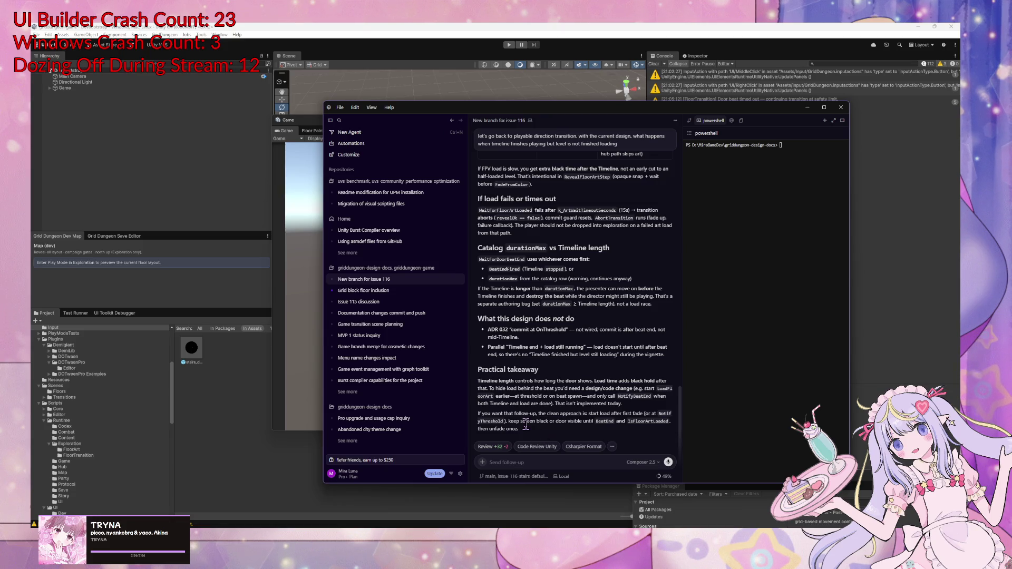
mouse_move(594, 381)
mouse_down()
mouse_move(625, 390)
mouse_move(488, 389)
mouse_move(585, 391)
mouse_move(606, 398)
mouse_move(519, 396)
mouse_move(628, 406)
mouse_move(480, 380)
mouse_up()
click(630, 407)
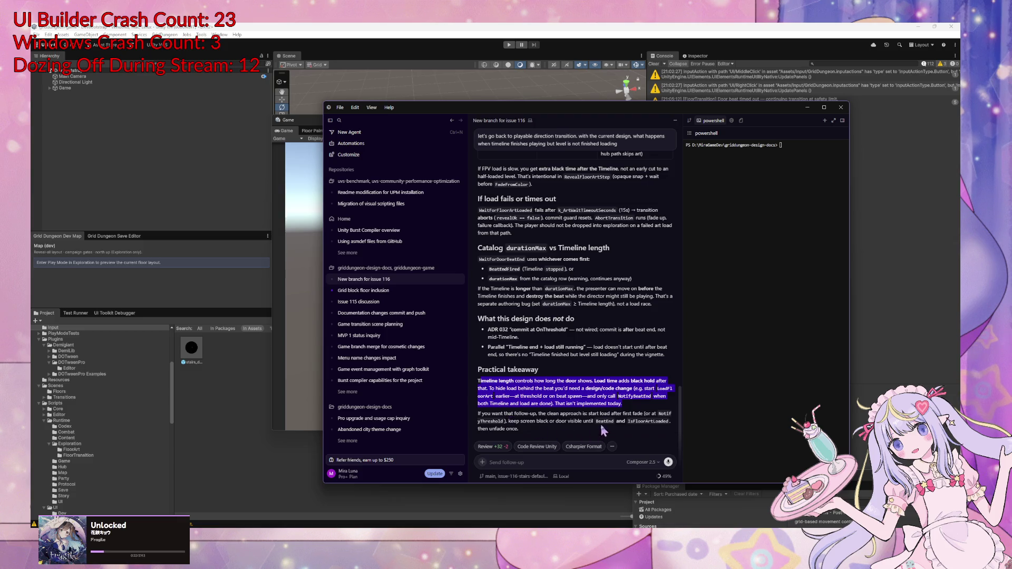
drag(520, 429, 478, 415)
click(525, 419)
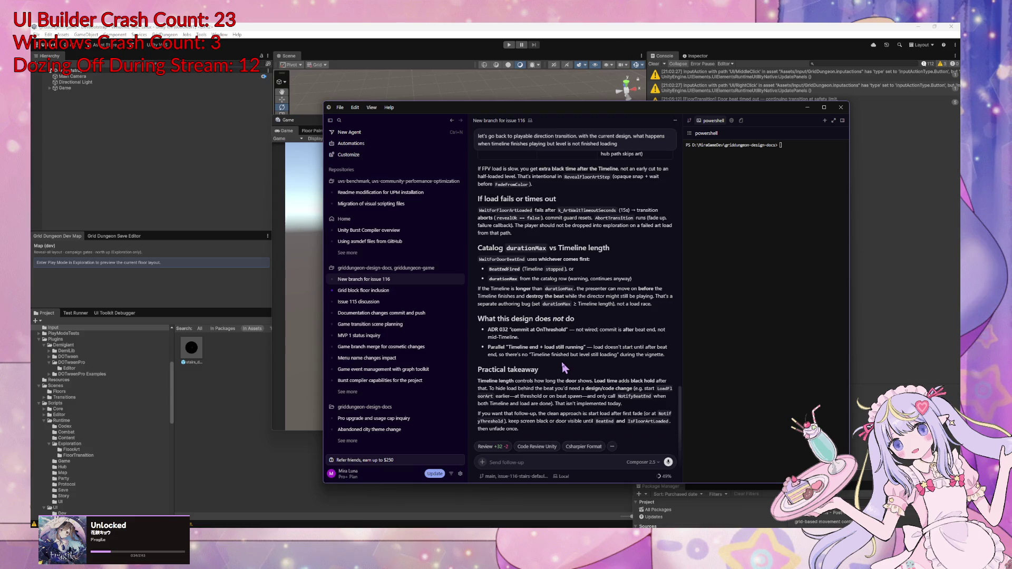
drag(477, 380, 560, 416)
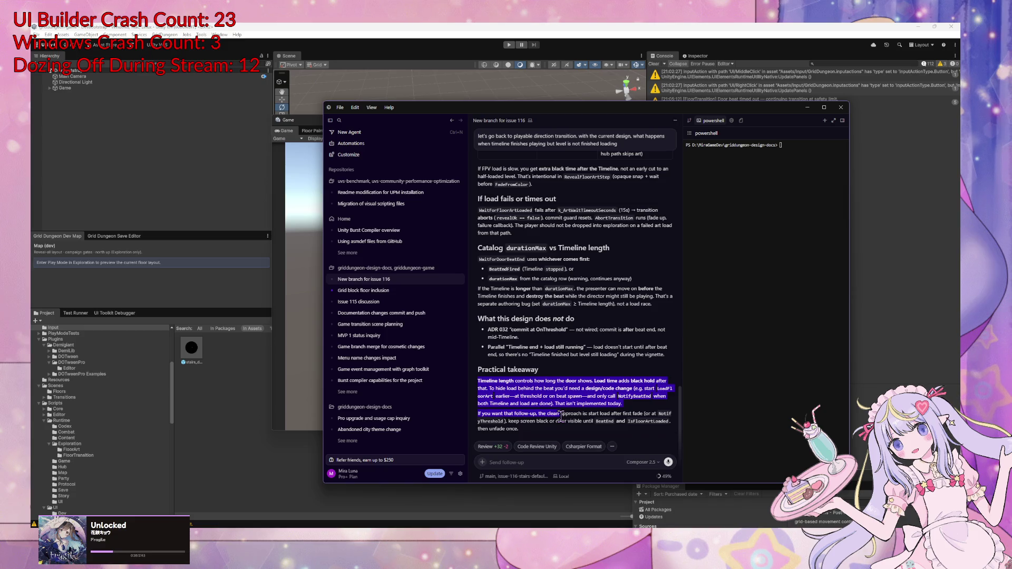
click(560, 417)
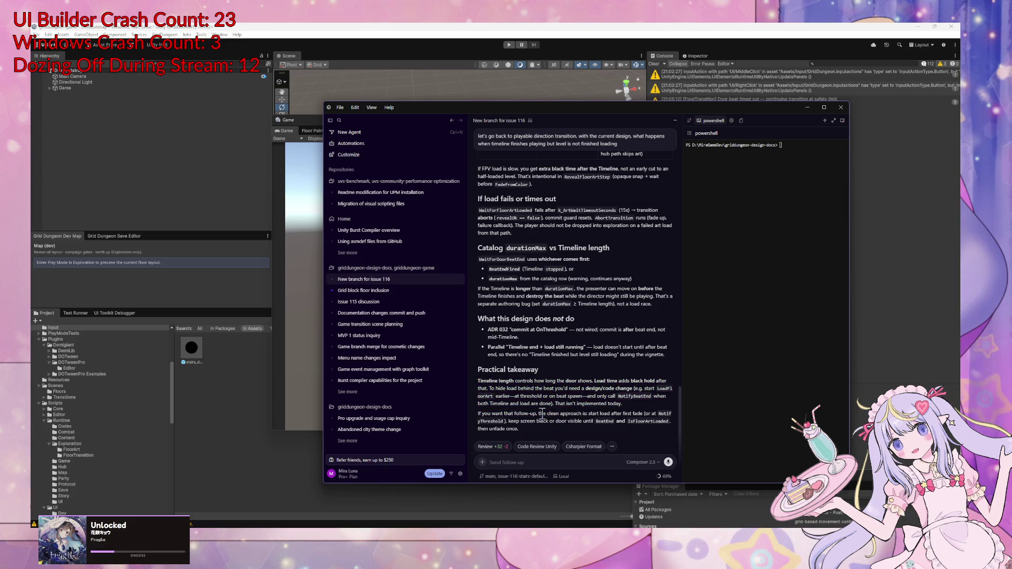
mouse_move(489, 390)
mouse_down()
mouse_move(523, 399)
mouse_move(555, 390)
mouse_up()
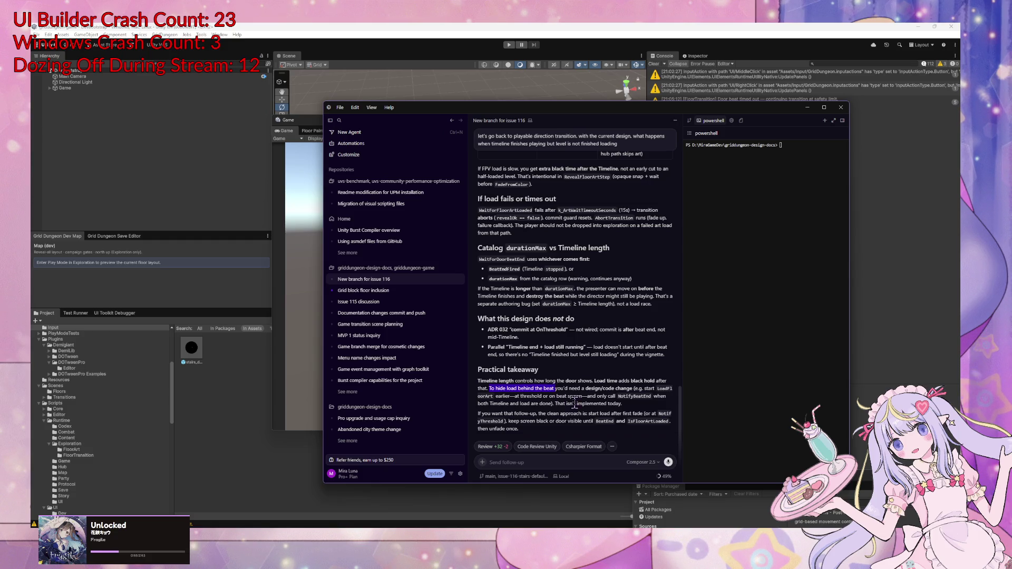
scroll(529, 389, up, 2)
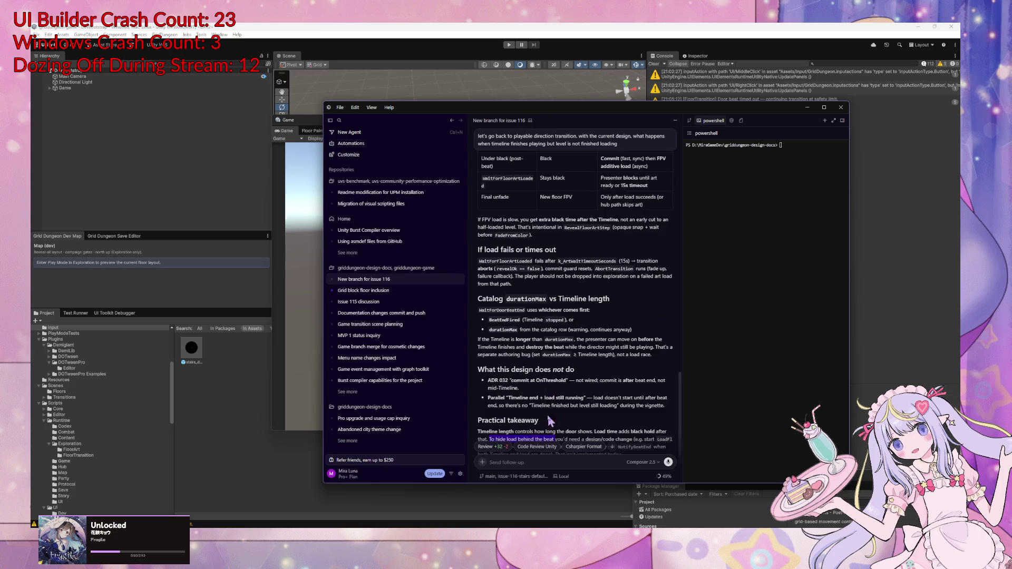
scroll(556, 377, down, 2)
click(489, 462)
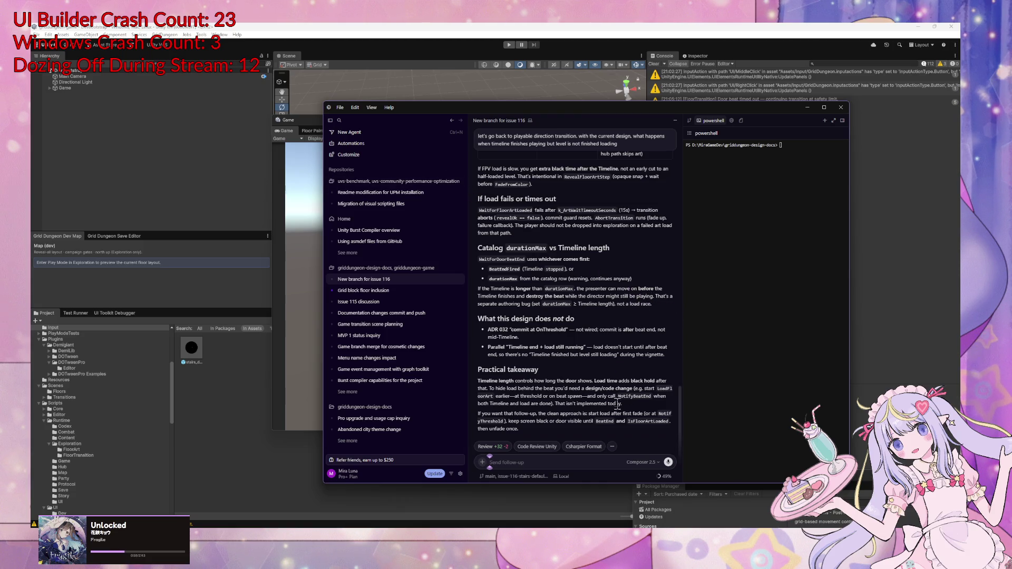
Draft a message asking to load the beat underneath the path so nothing shows
text(since)
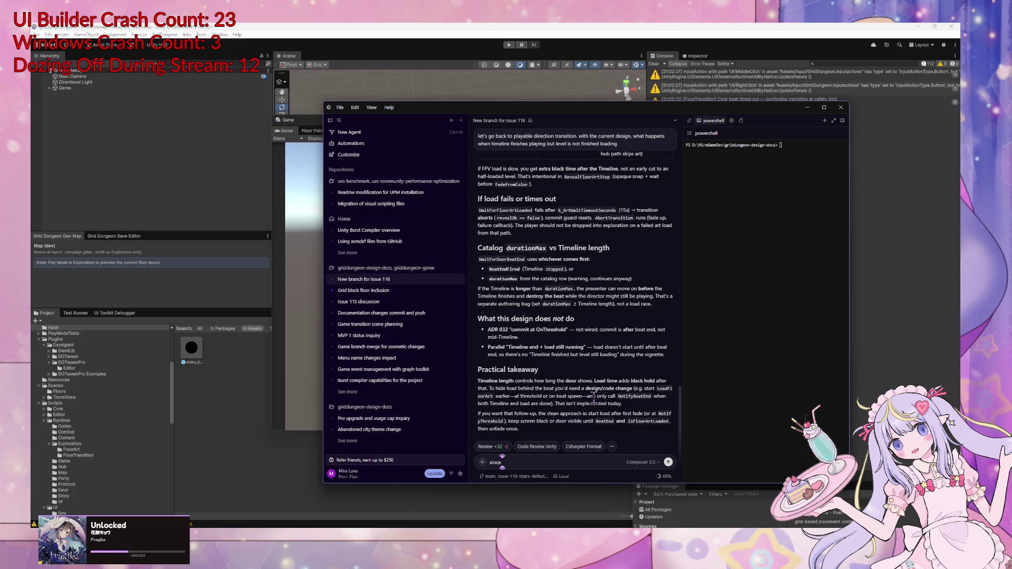
text( level)
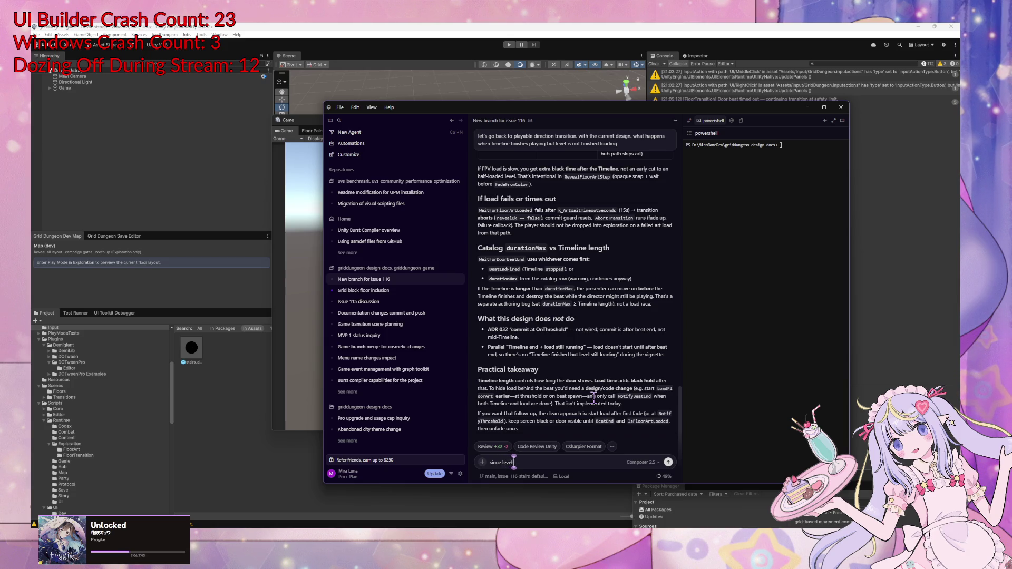
text( load)
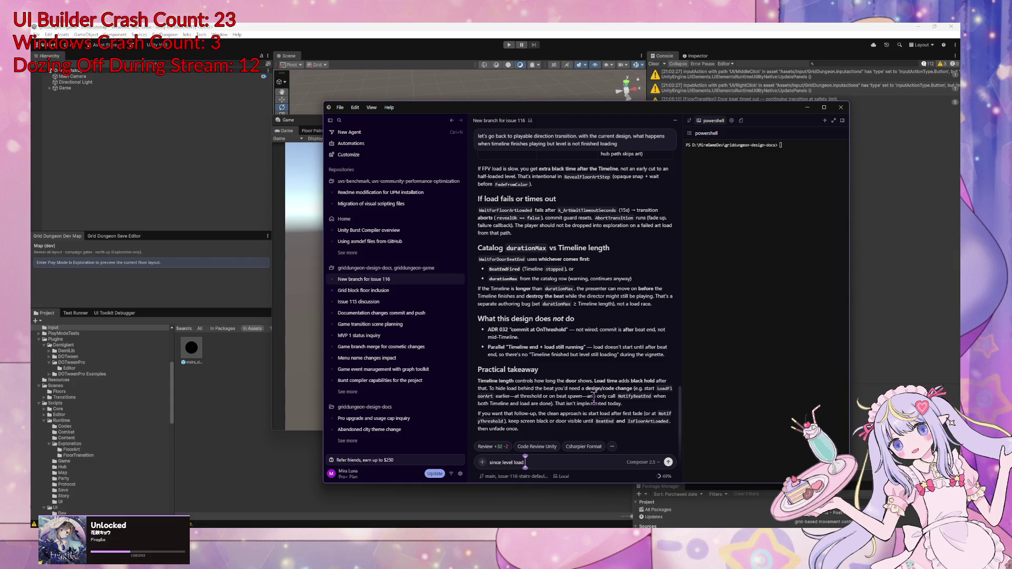
text( is going)
text( to)
key(BackSpace)
key(BackSpace)
key(BackSpace)
key(BackSpace)
text(alway)
text(ur)
text( n)
text(when)
text( =)
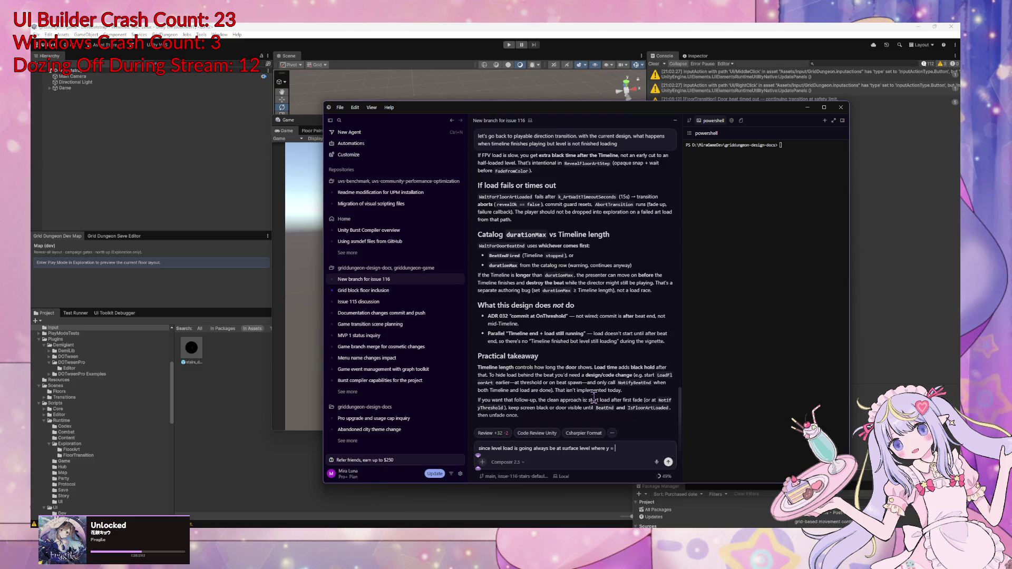
text( 0,loaeat undern)
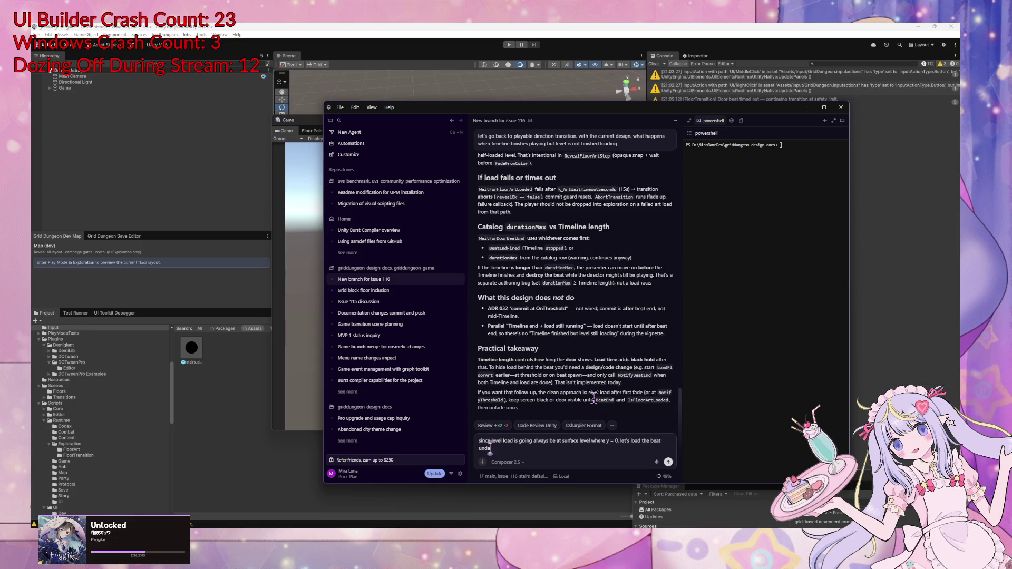
text(ath so)
text( nothing will)
Insert '+ cinemachine camera' and '(Y = -20, etc.)', end with a period, and send it
click(664, 442)
text(+ cinemachine camera)
key(ctrl+Right)
key(ctrl+Right)
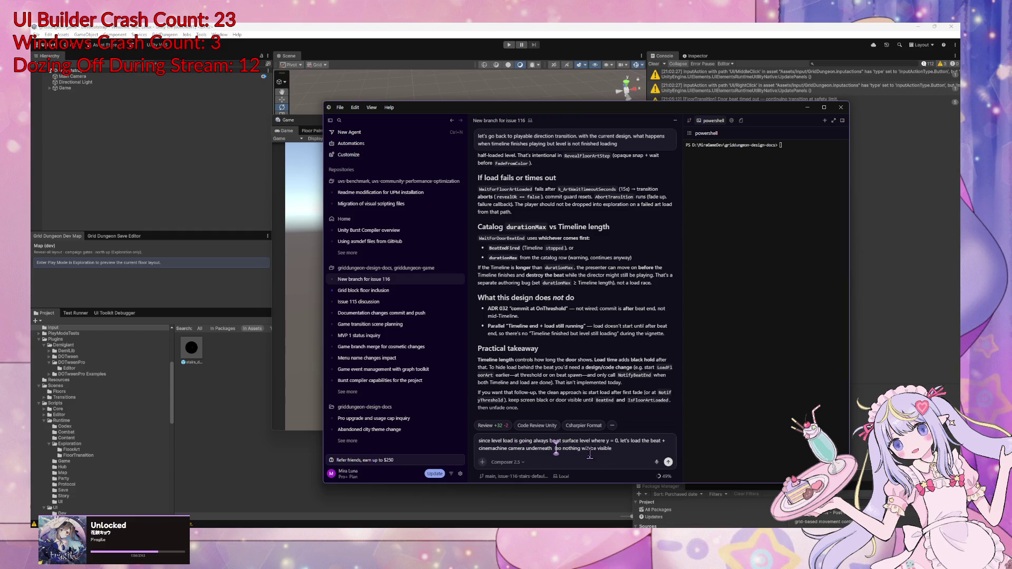
text(Y = -20)
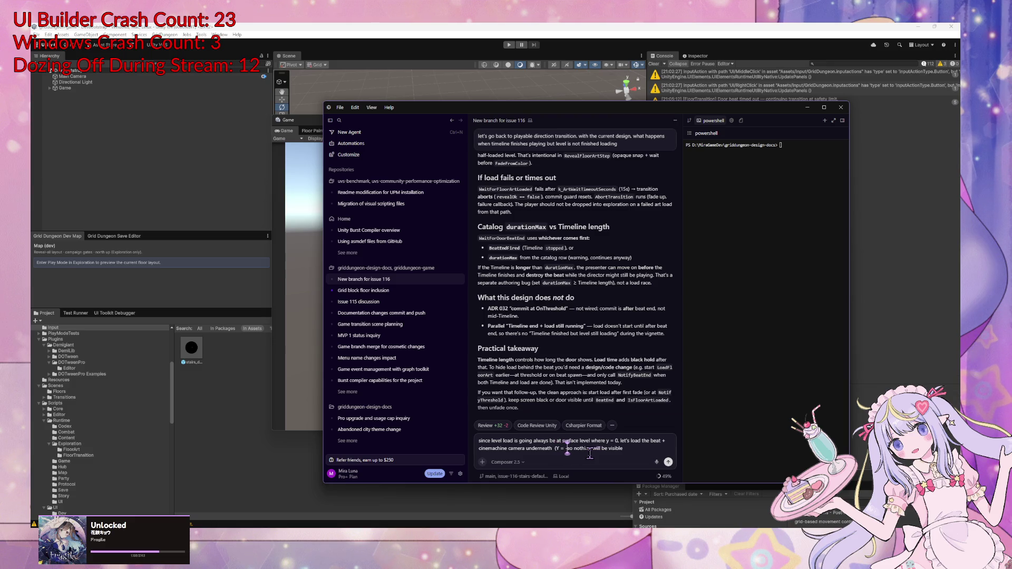
text(, etc.) )
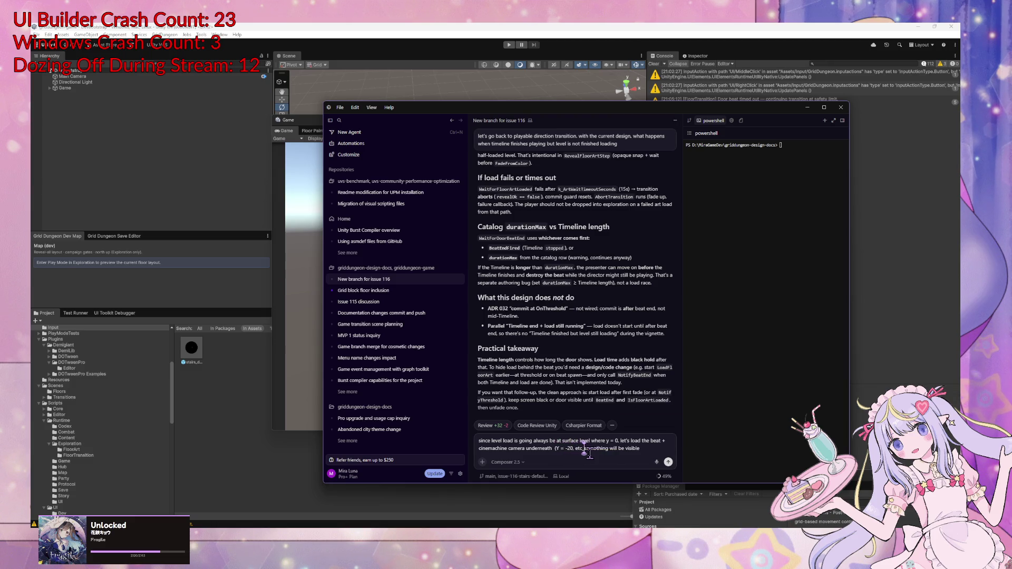
text())
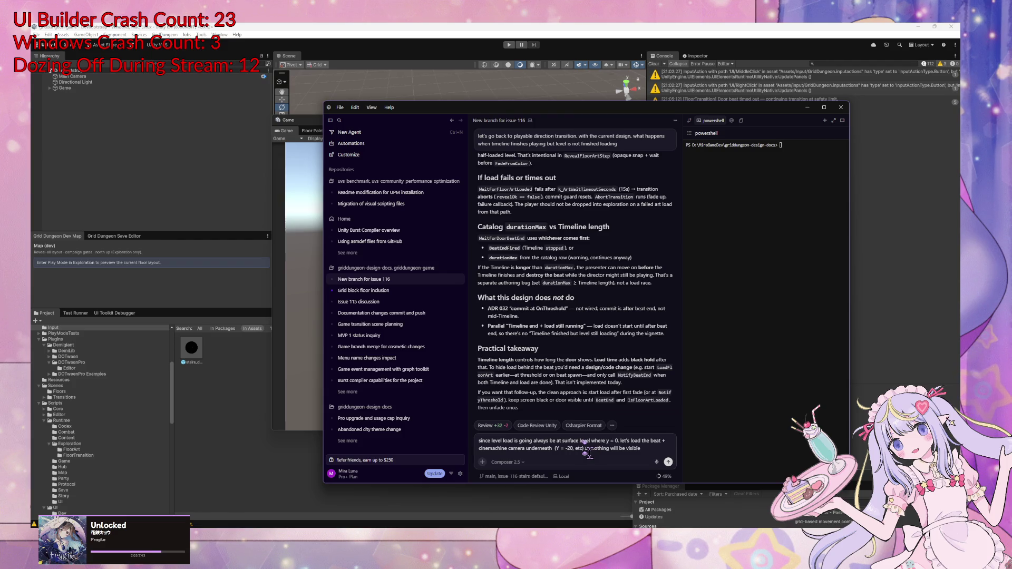
key(End)
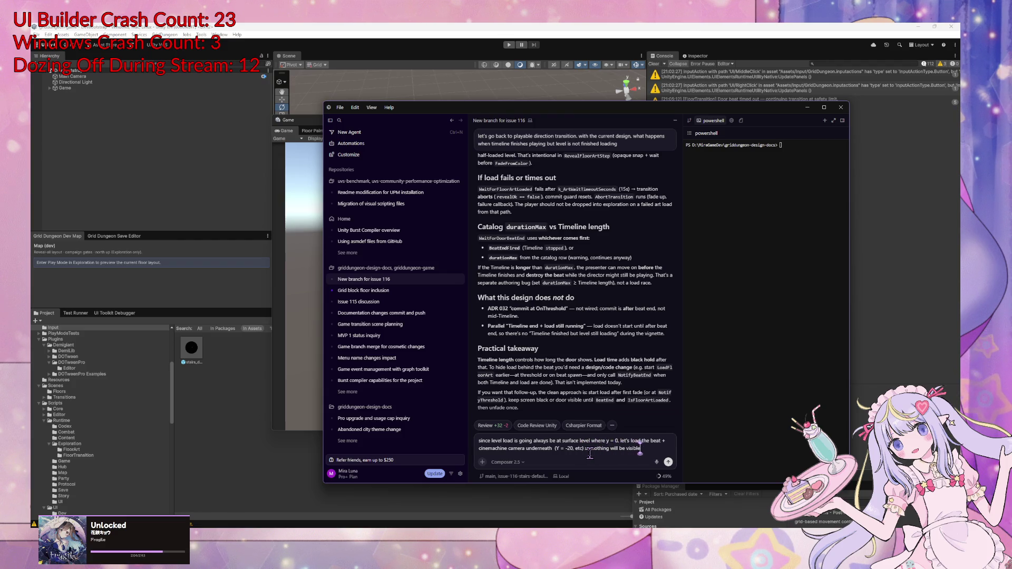
text(.)
key(BackSpace)
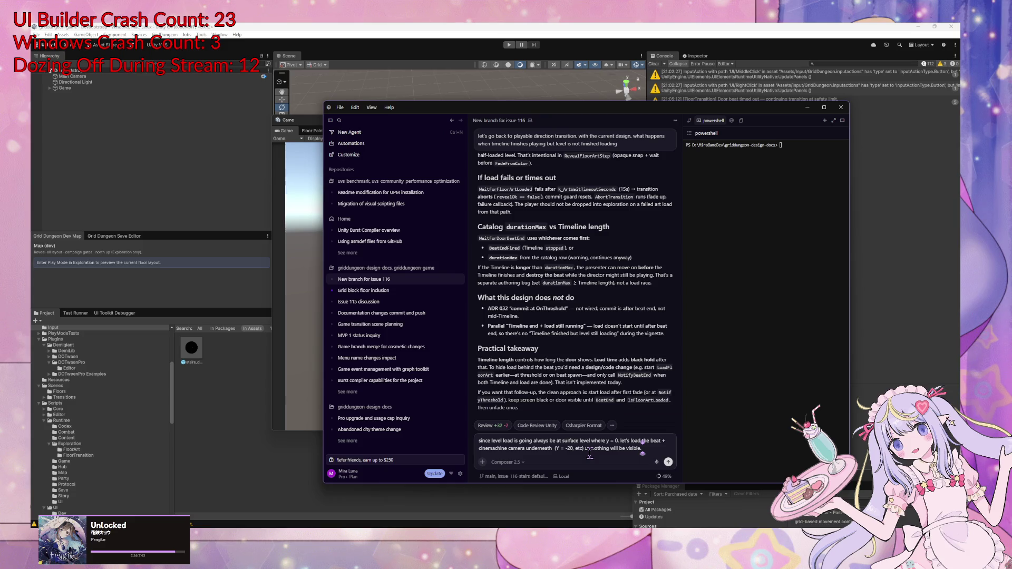
key(Return)
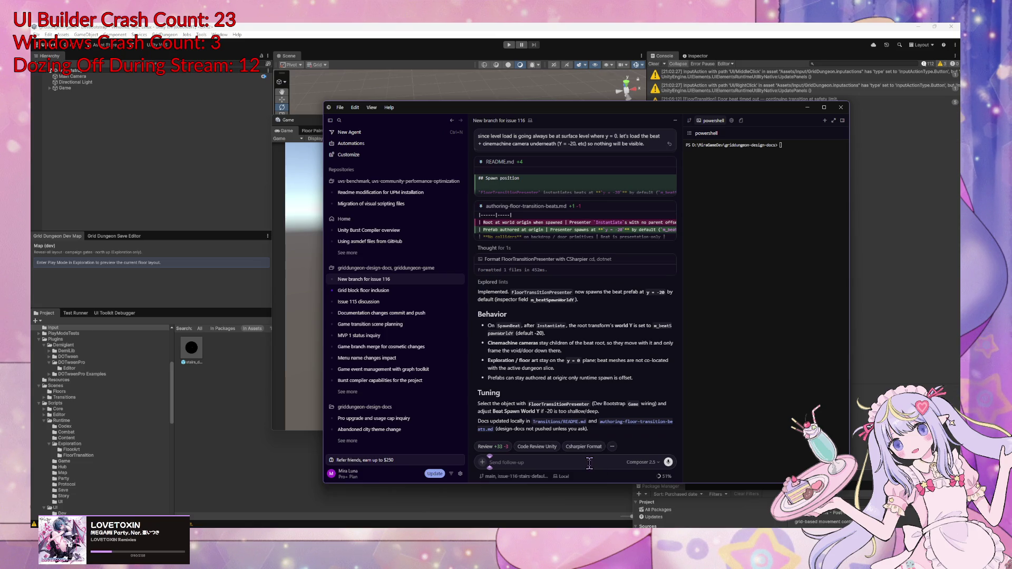
Ask the agent to try -100 for the beat spawn depth
text(try -50)
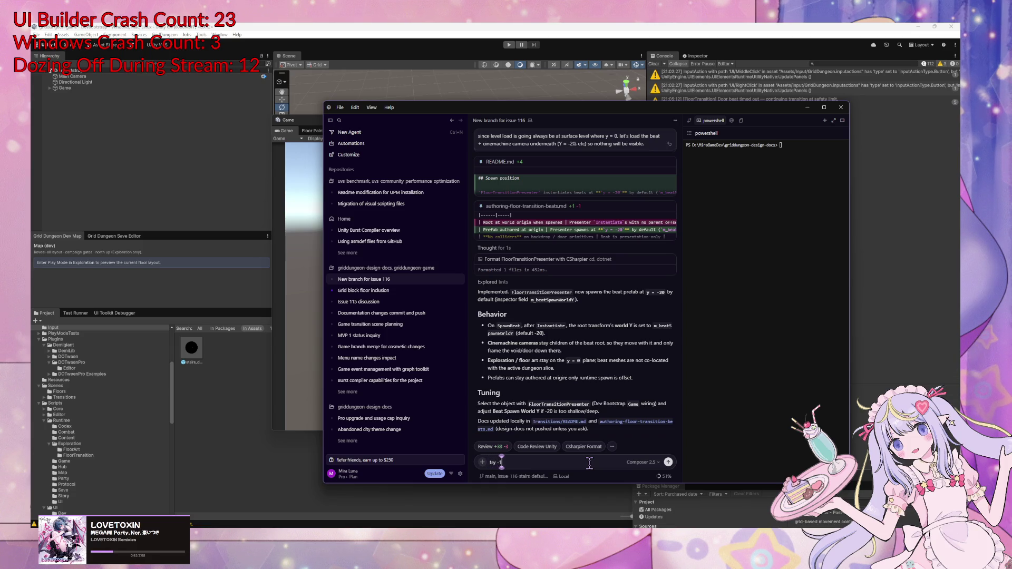
key(BackSpace)
key(BackSpace)
text(100)
key(Return)
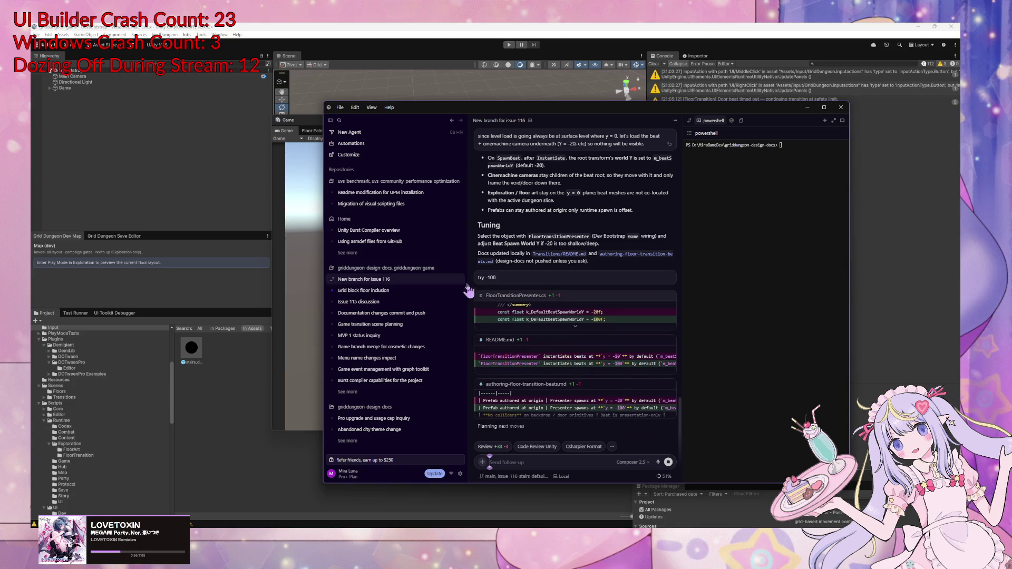
Review the FloorTransitionPresenter.cs diff, then start Play mode in Unity
scroll(553, 248, up, 3)
scroll(492, 228, up, 1)
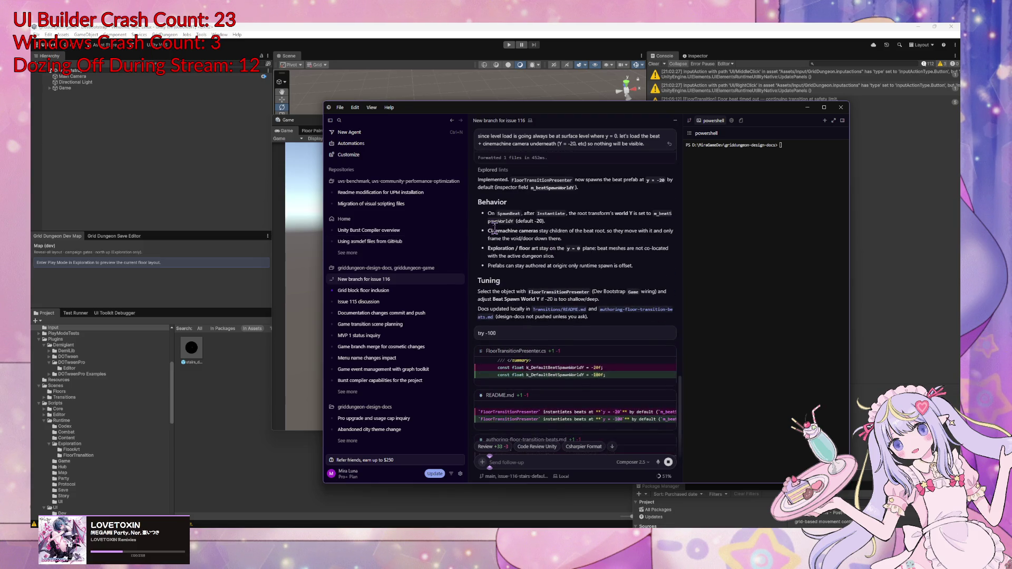
scroll(495, 229, up, 5)
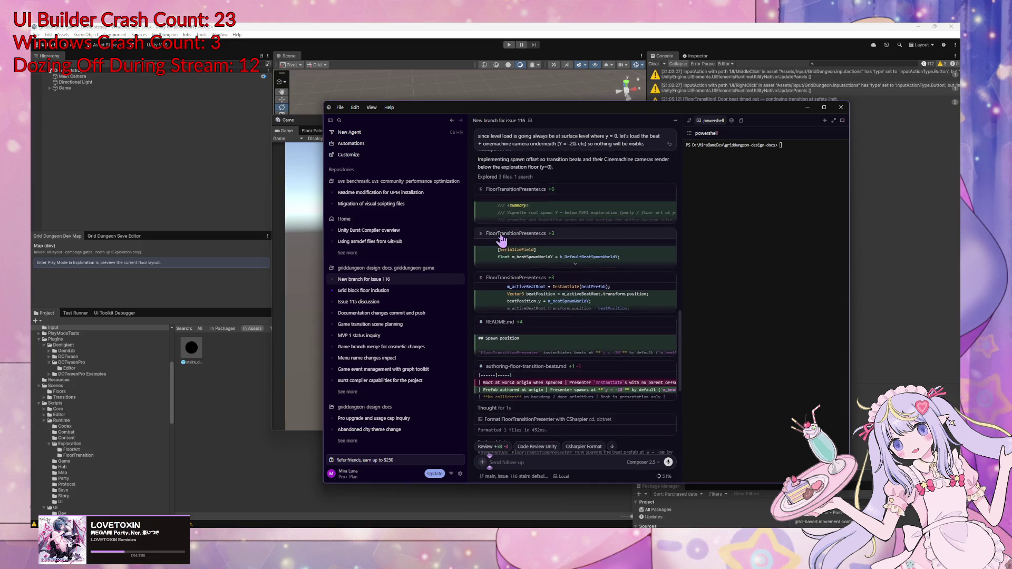
click(578, 226)
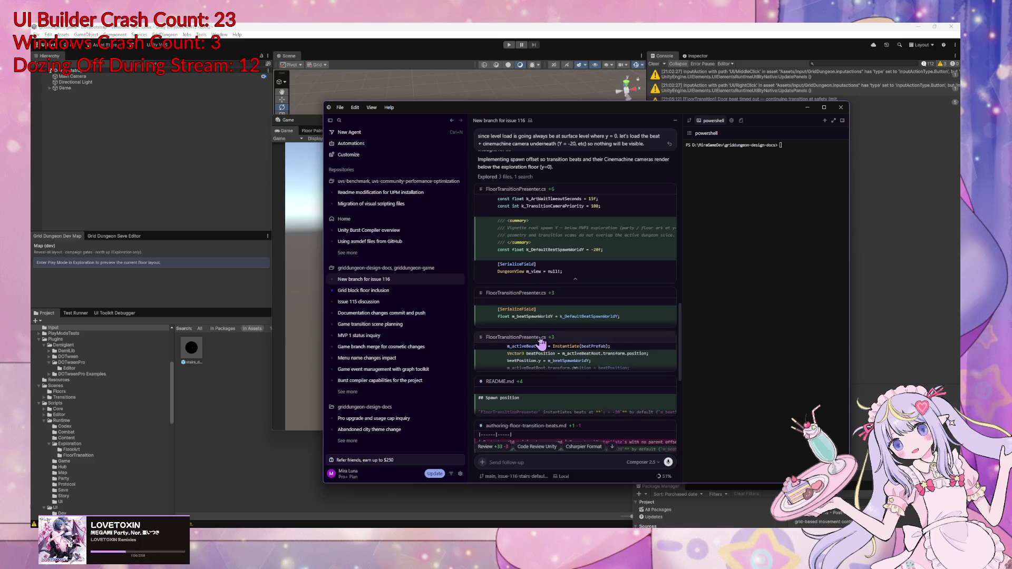
scroll(543, 340, down, 6)
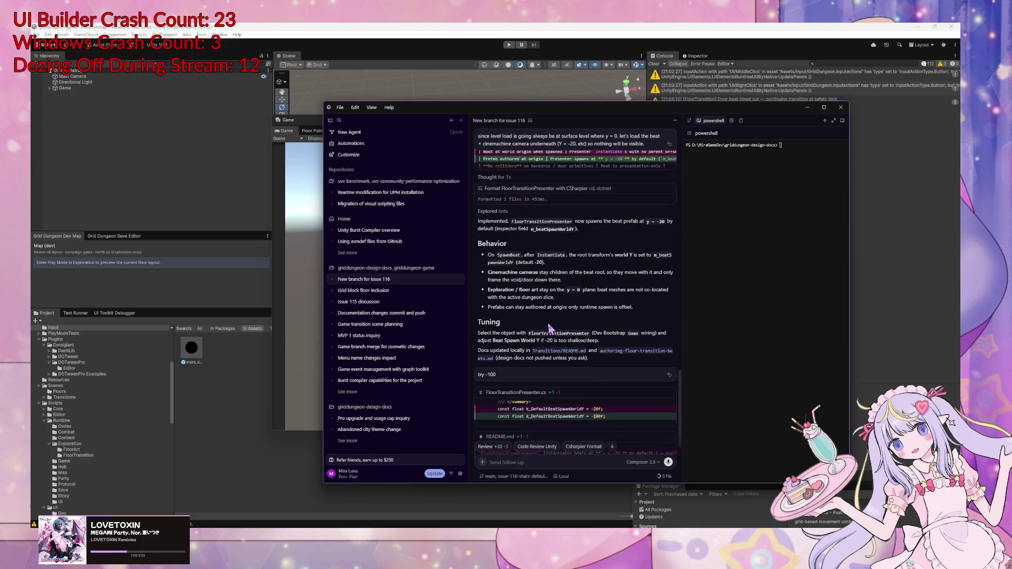
scroll(548, 328, up, 1)
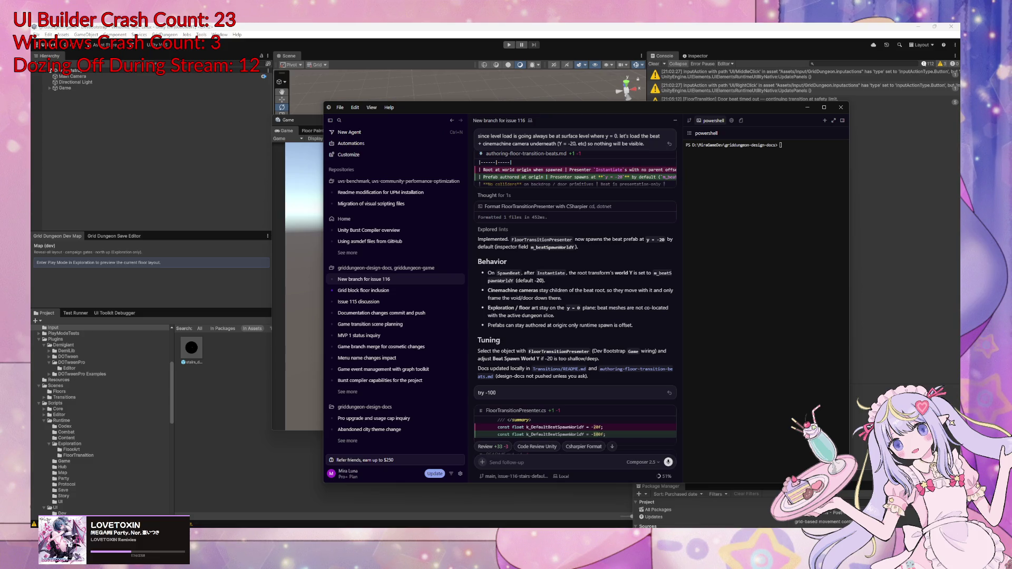
scroll(526, 407, down, 4)
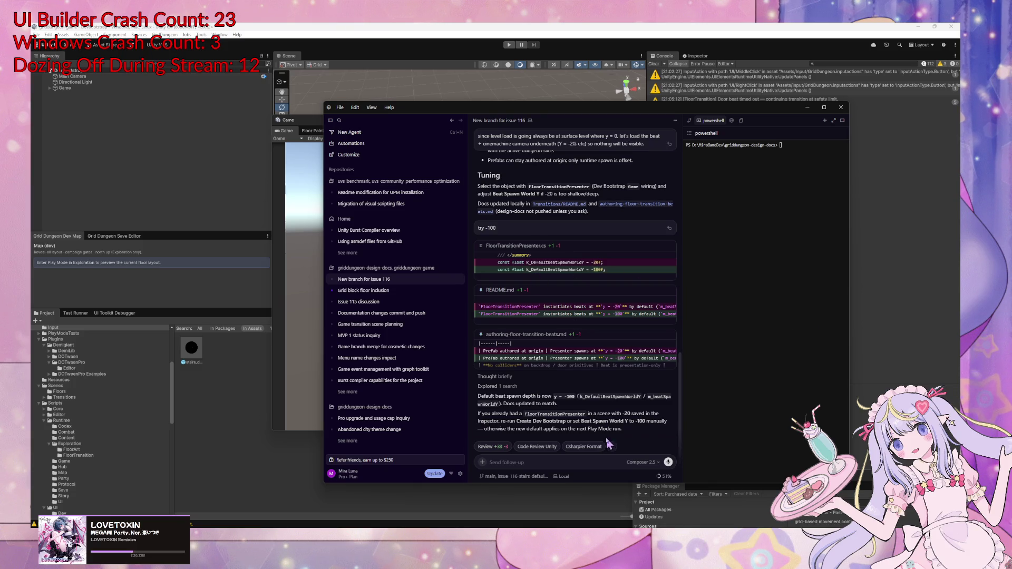
click(509, 44)
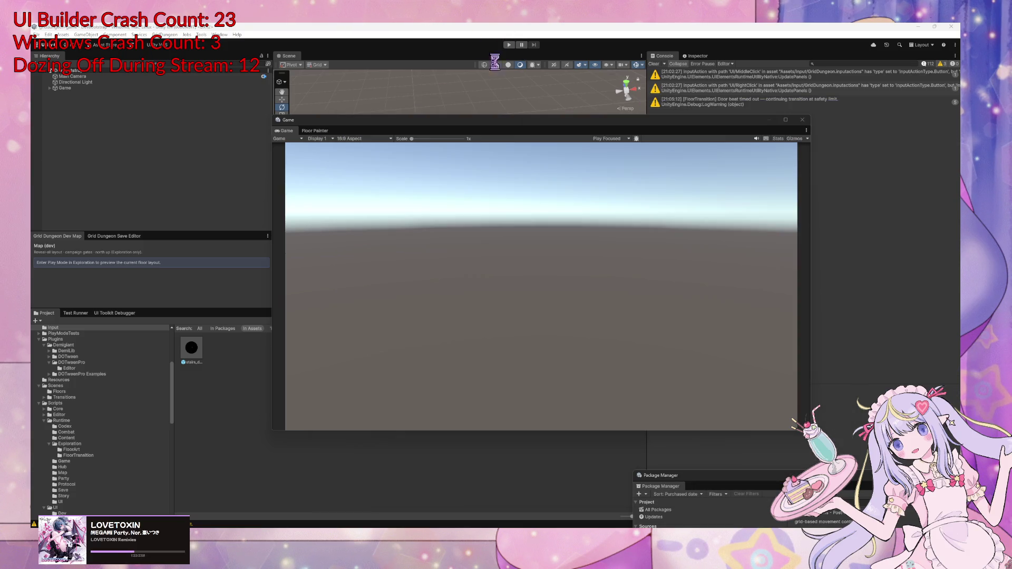